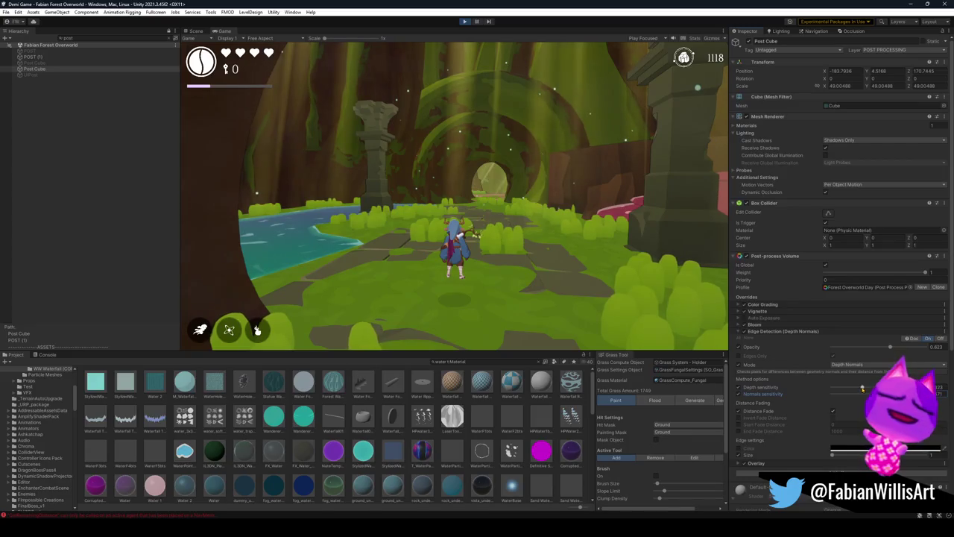
Raise the edge depth sensitivity and opacity, preview fullscreen, then lower Edge Exp to about 1
drag(850, 387, 932, 389)
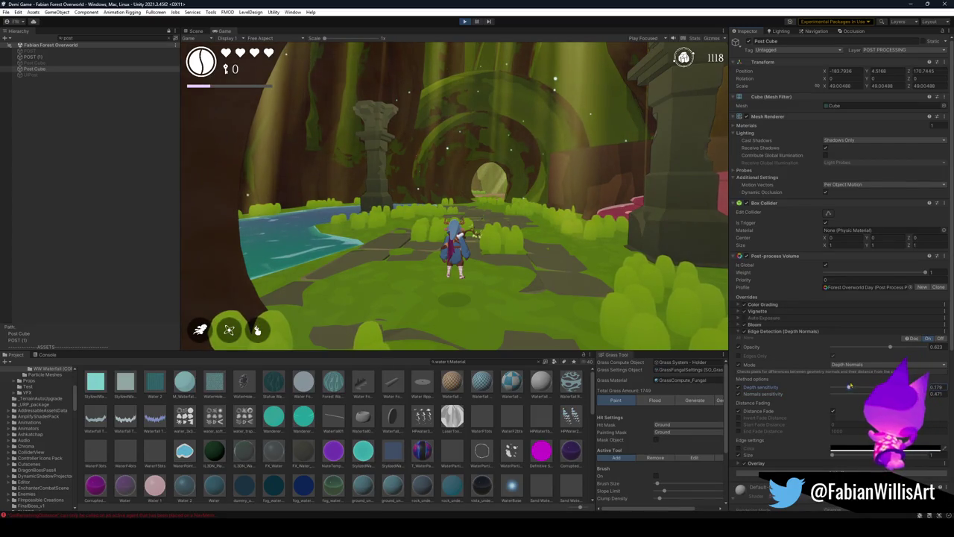
drag(889, 346, 918, 348)
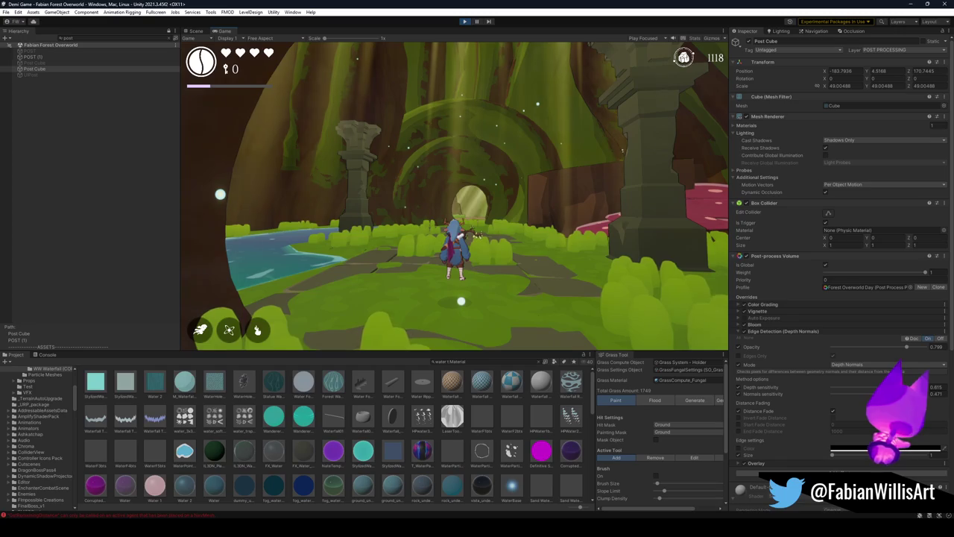
key(F10)
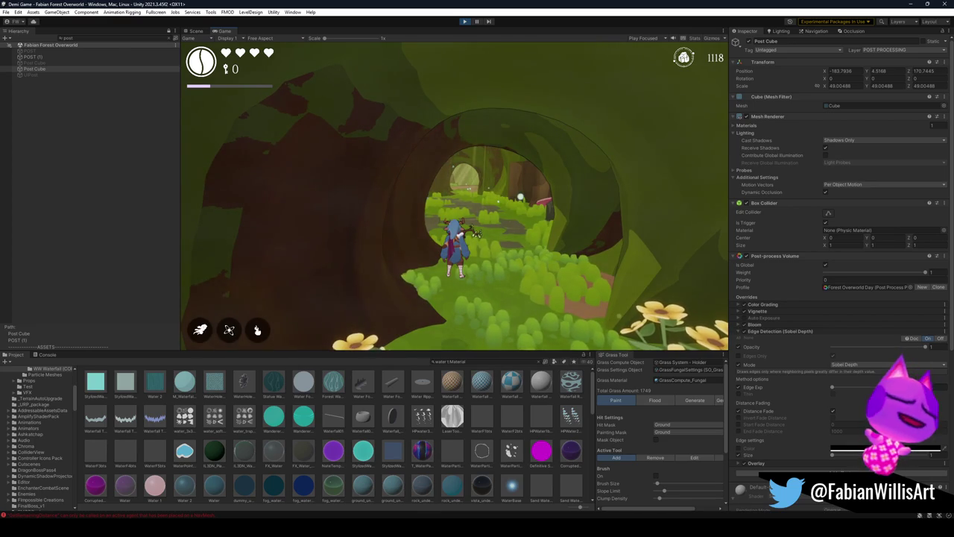
key(super)
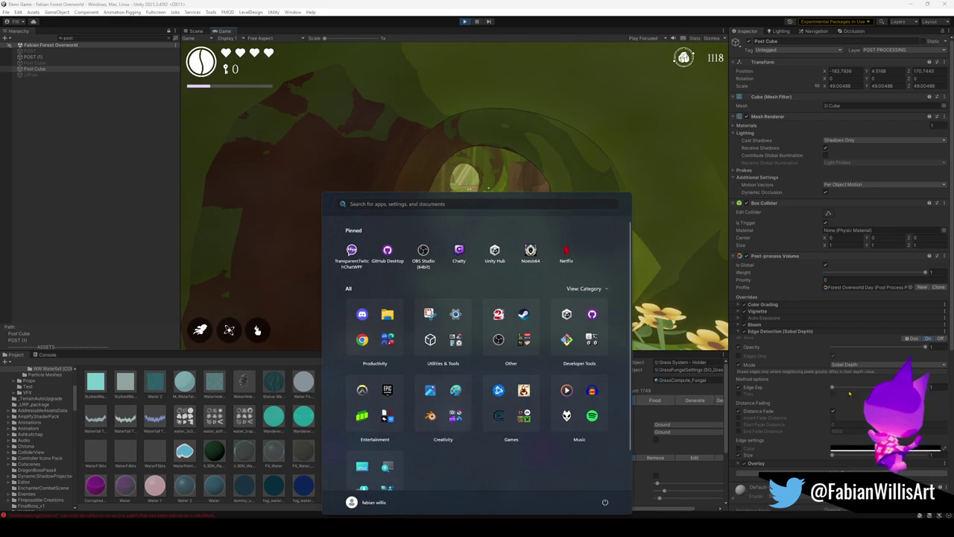
key(super)
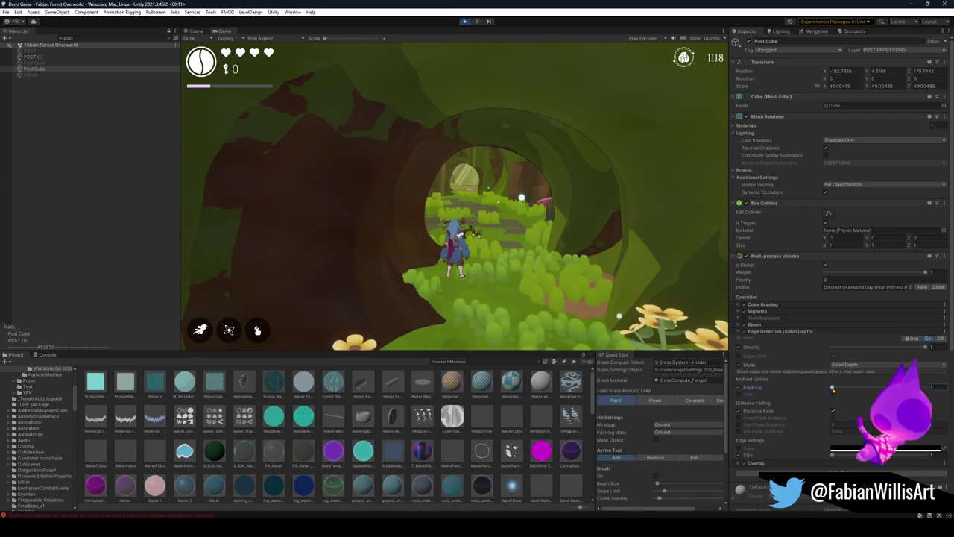
drag(872, 391, 832, 388)
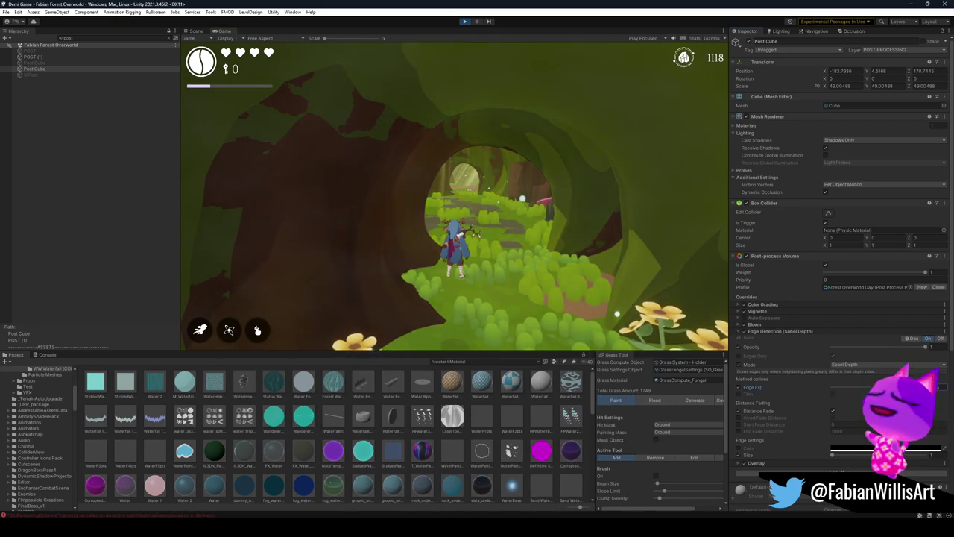
Try Luminance Based edge mode, lowering Luminance Threshold to 0.01 then reverting to 0.034
click(869, 365)
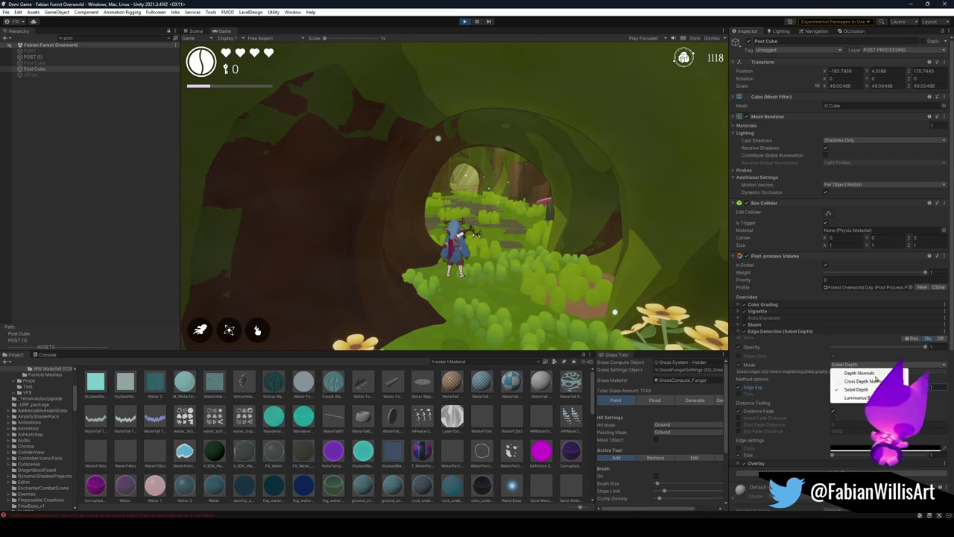
click(857, 397)
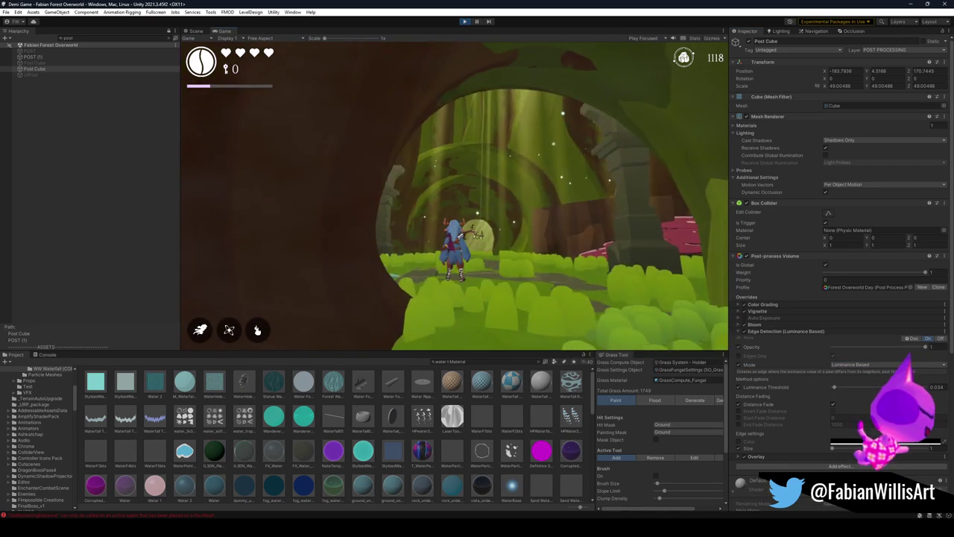
key(super)
key(super)
drag(834, 388, 820, 395)
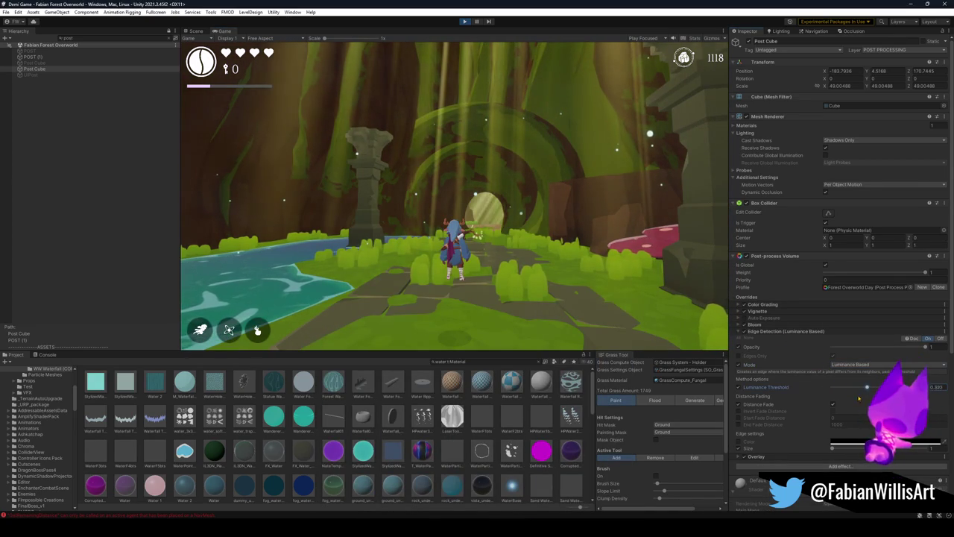
key(ctrl+z)
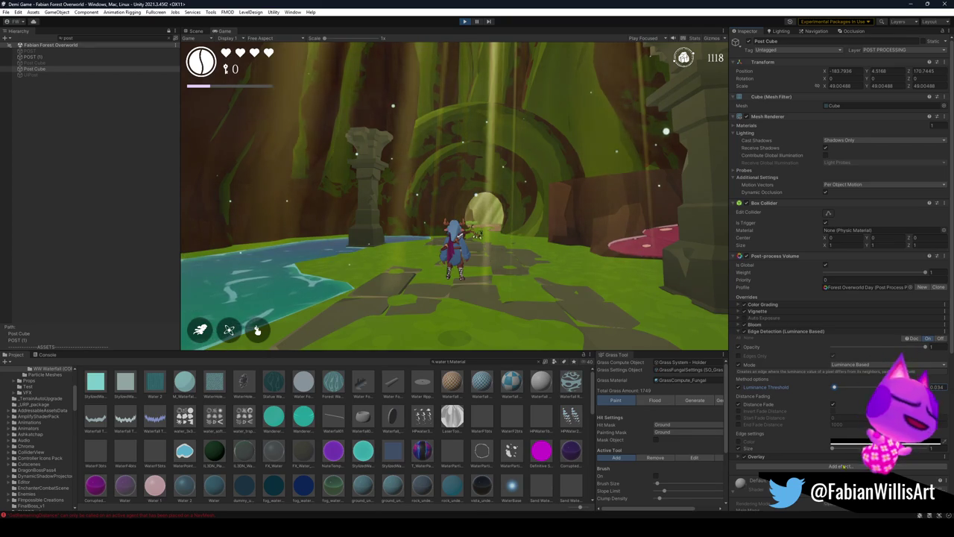
Set edge Size to 2 and switch mode to Cross Depth Normals, then Depth Normals
drag(833, 449, 863, 448)
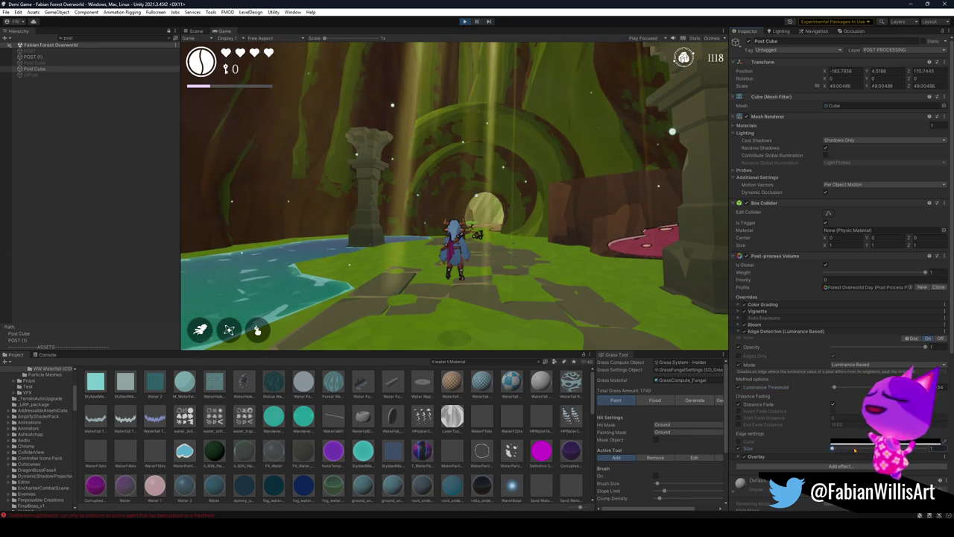
click(857, 365)
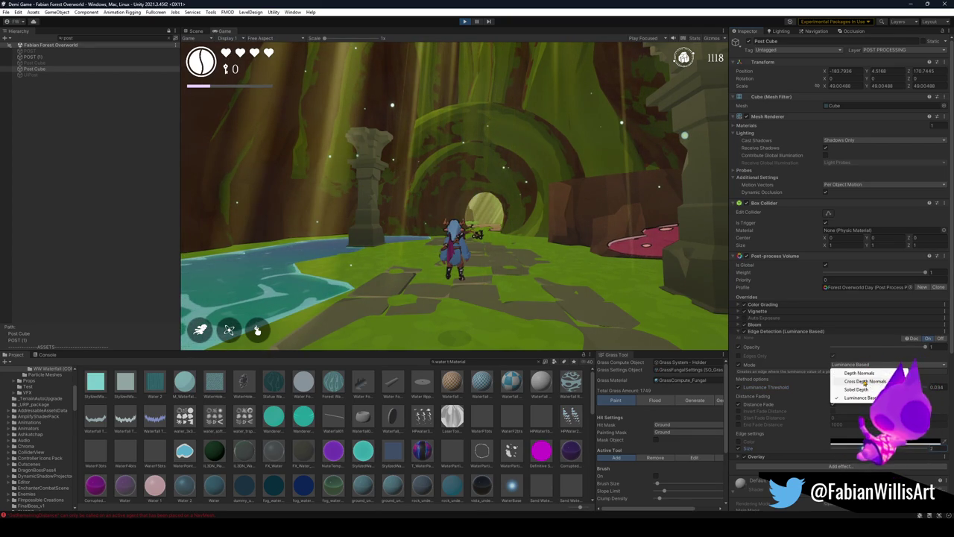
click(865, 382)
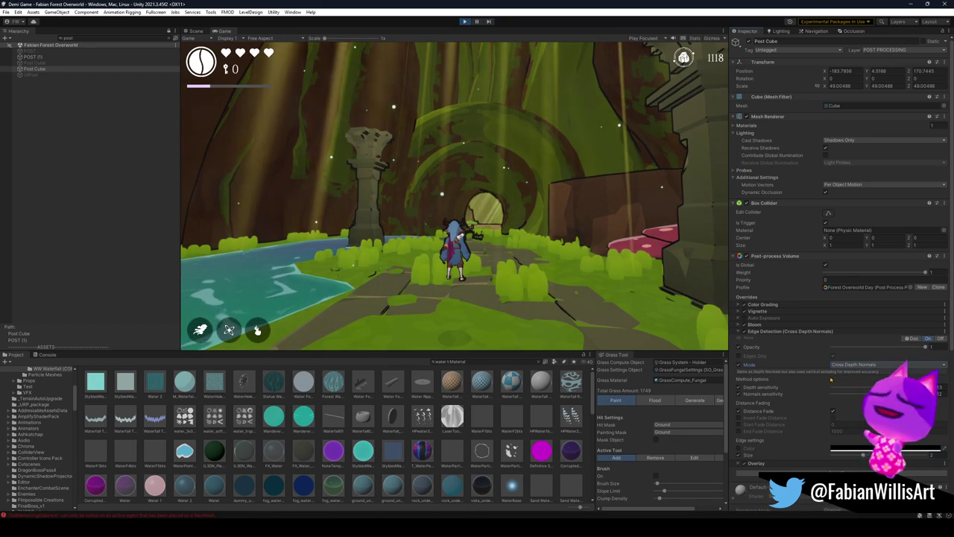
click(869, 364)
click(859, 372)
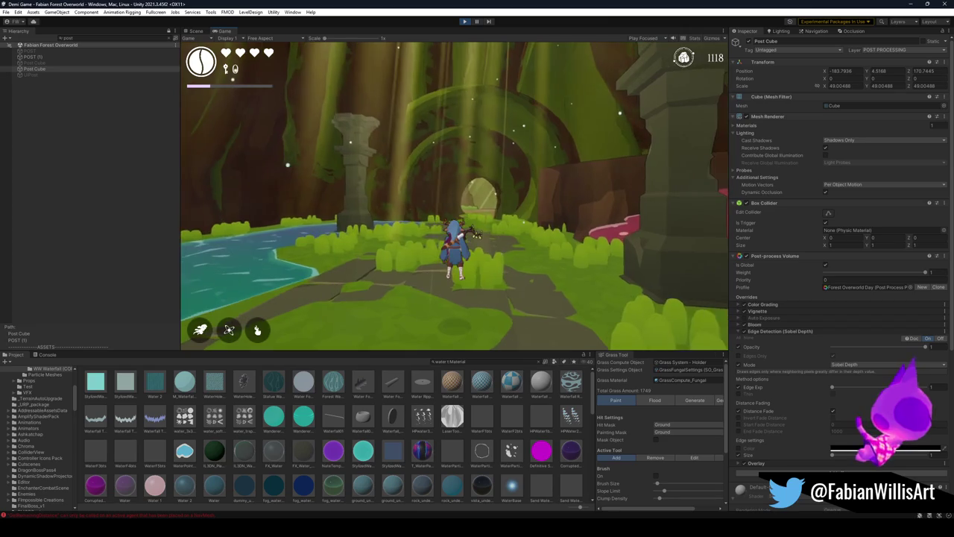
Keep play-testing with Sobel Depth edges, then bring up the Windows Start menu
key(super)
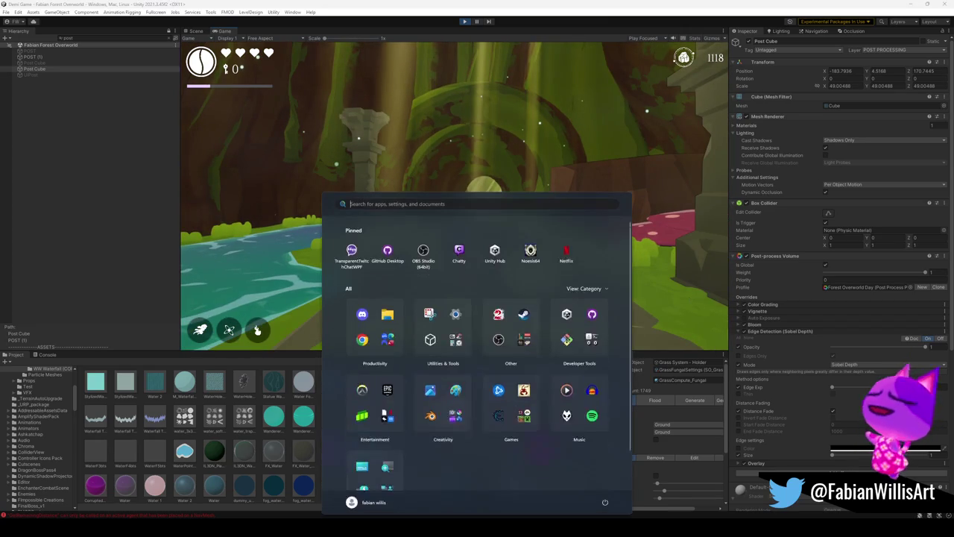
Try edge size 4, return it to 1, then collapse Edge Detection and expand Color Grading
key(super)
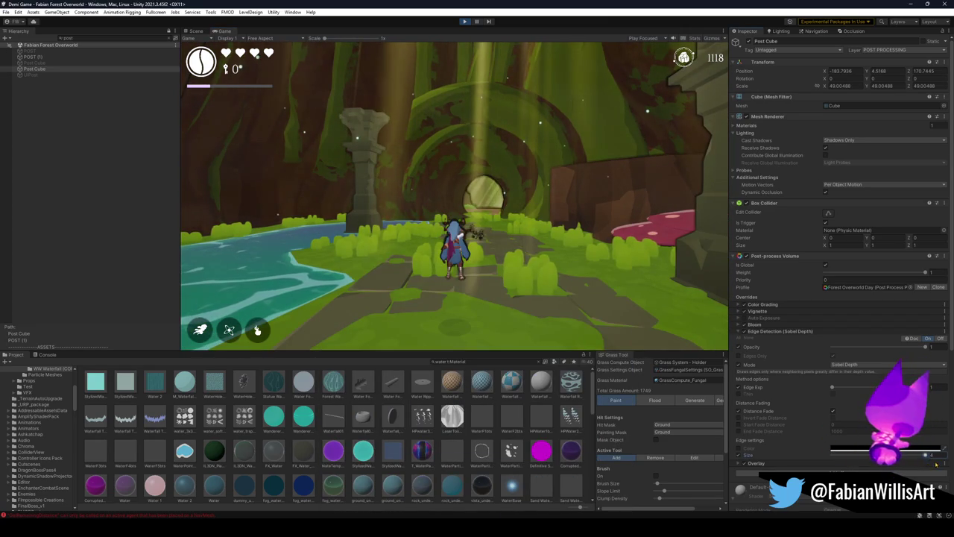
click(925, 454)
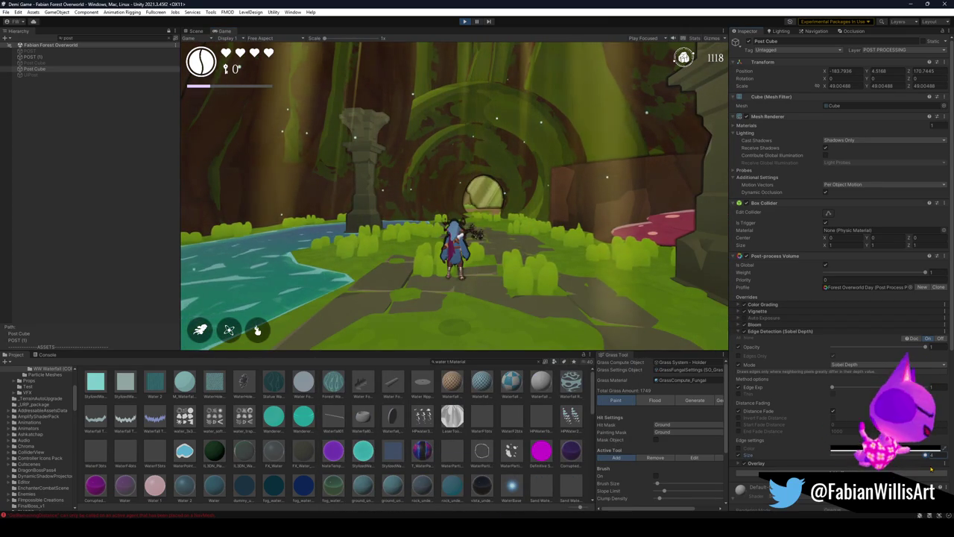
click(832, 455)
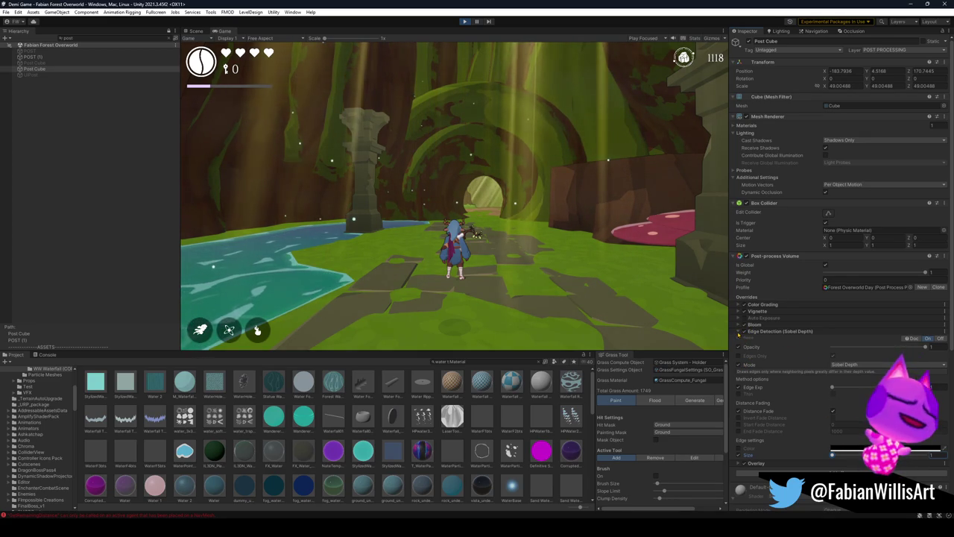
click(738, 331)
click(738, 304)
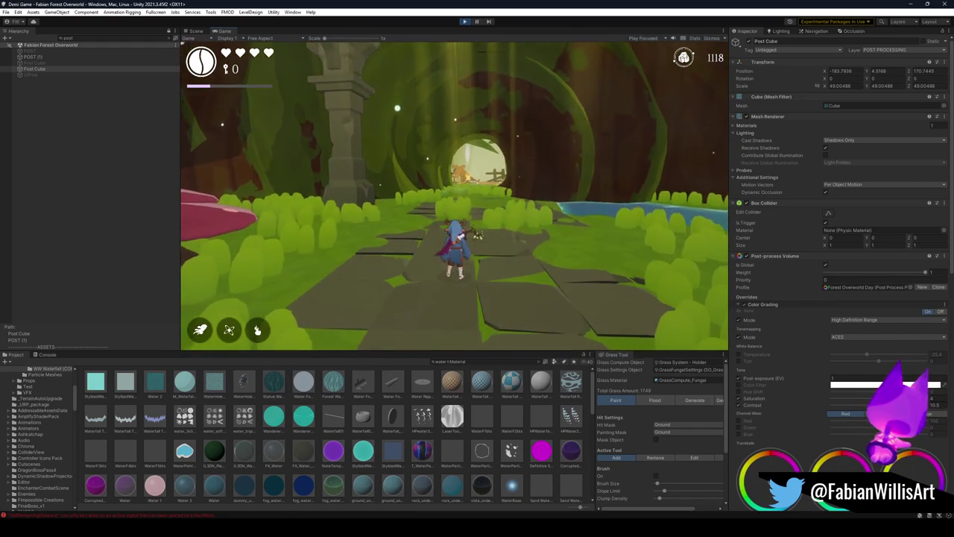
Switch the running forest level's Game view to fullscreen with F10
key(F10)
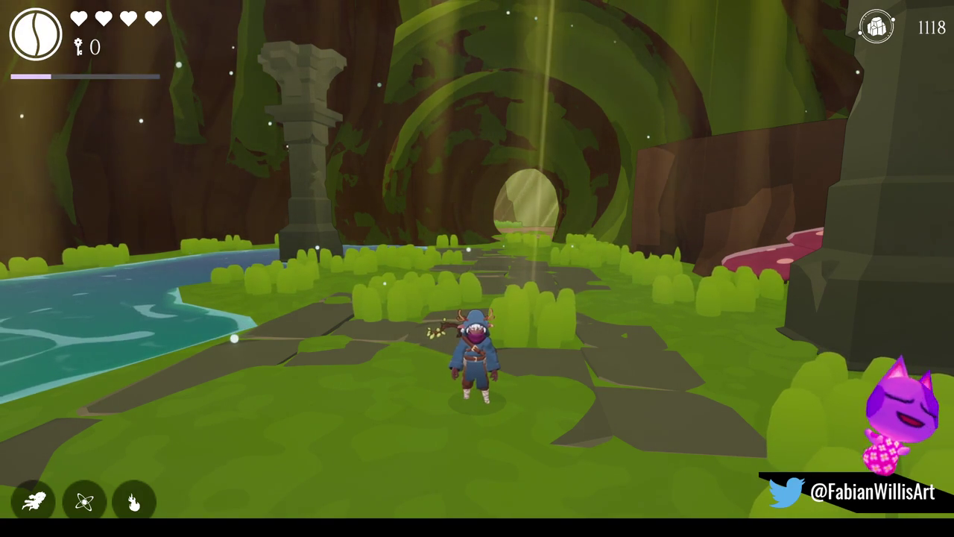
Run toward the archway, spawn an axe brute from the debug menu, and fight it with dodges and sword swings
key(w)
key(a)
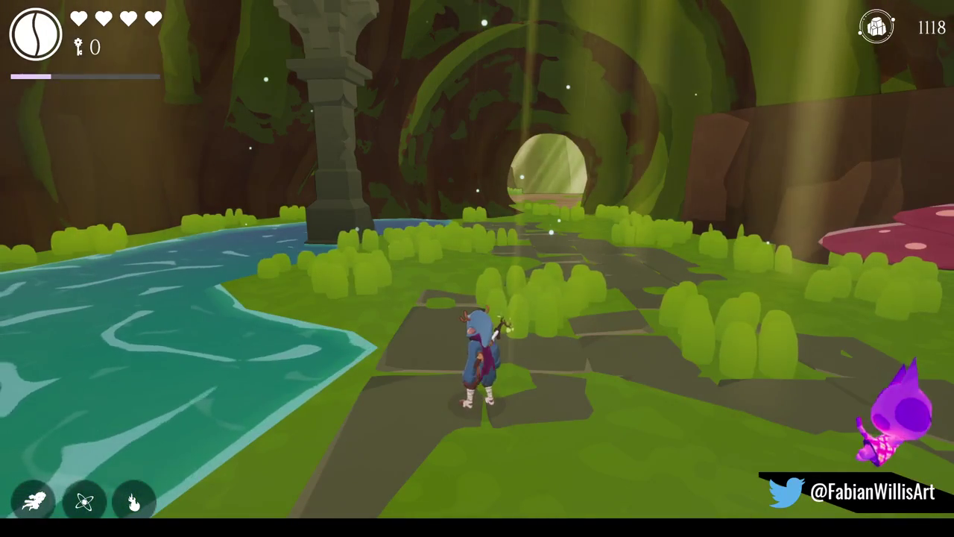
key(w)
key(Tab)
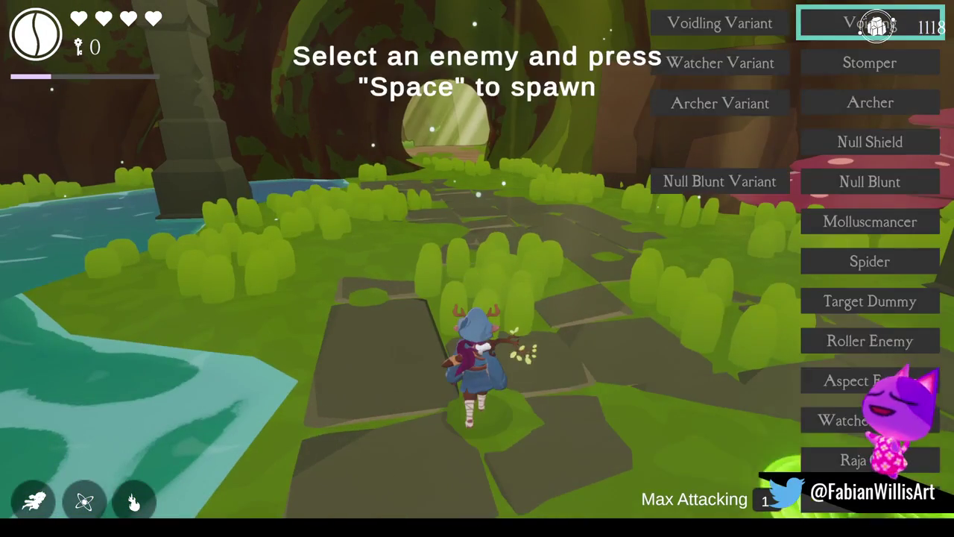
key(space)
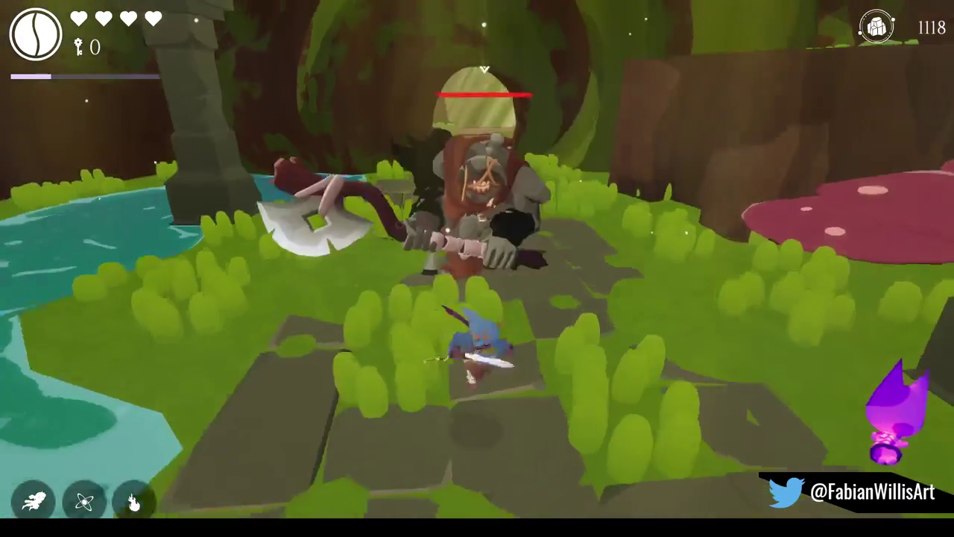
key(a)
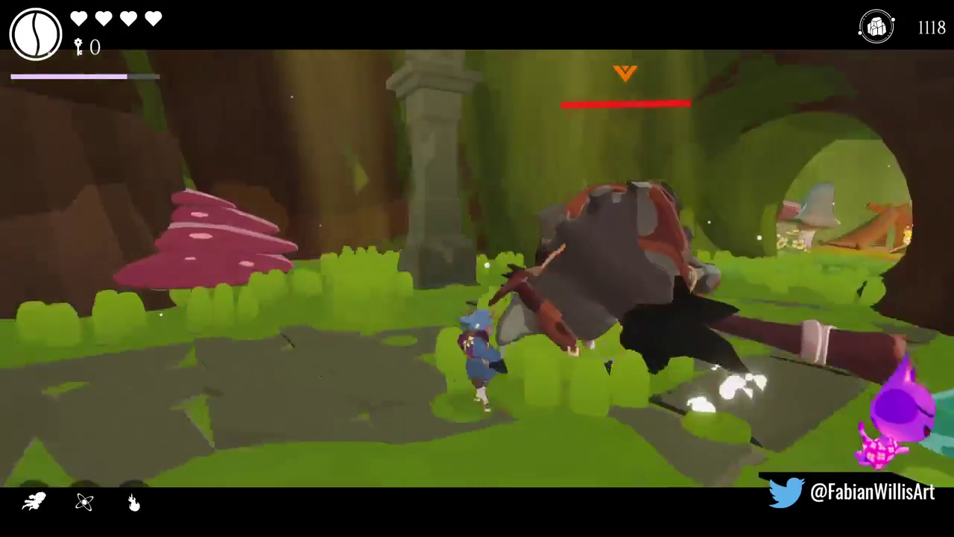
key(space)
key(space)
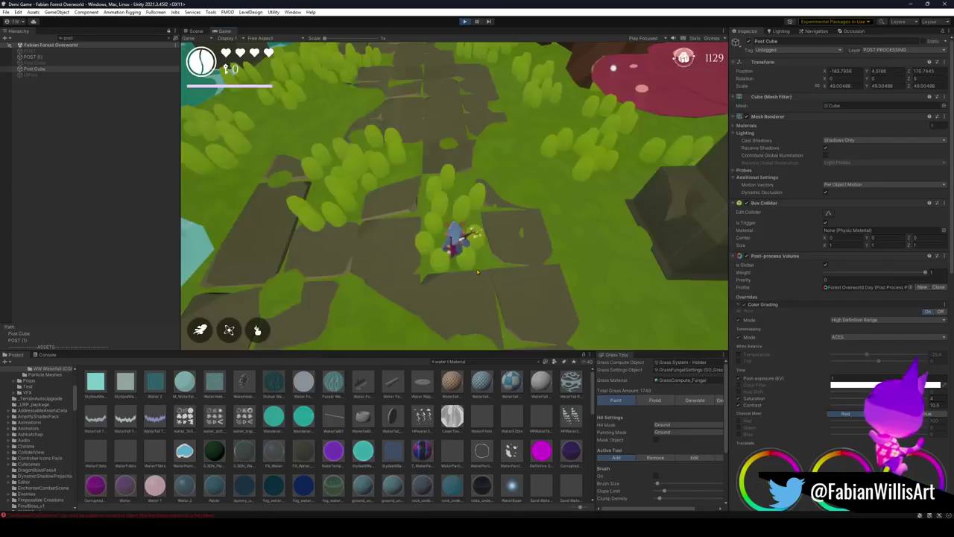
Pause the game with Escape and close the Unity Bug Reporter window
key(Escape)
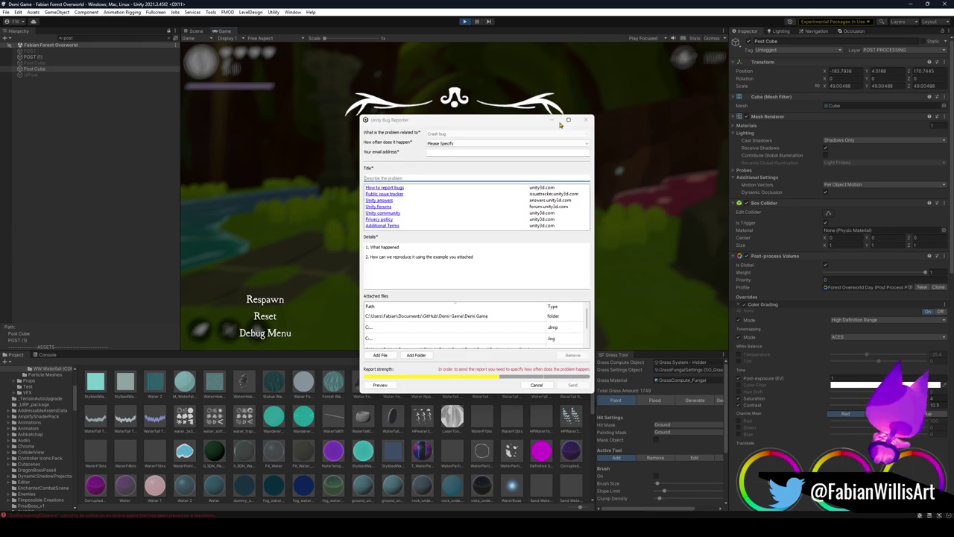
click(585, 120)
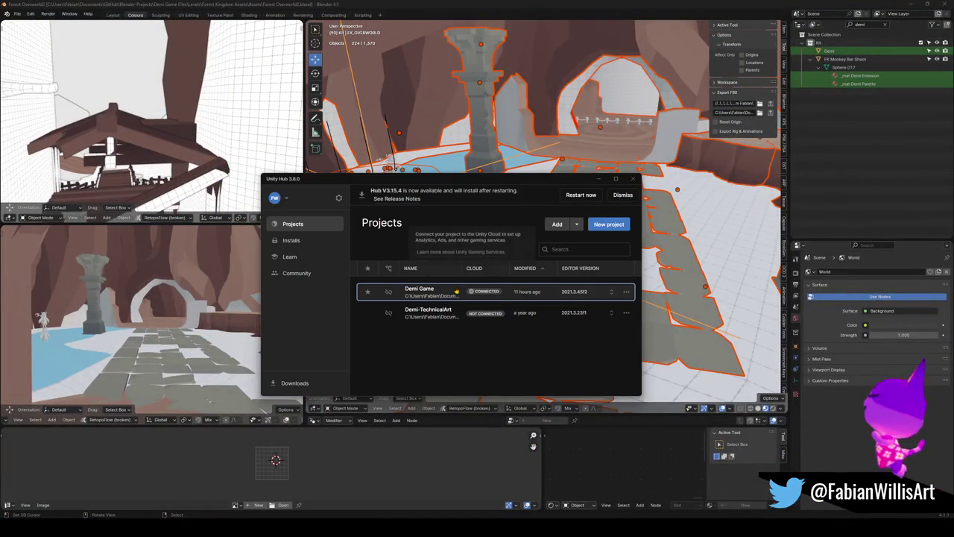
Open the Demi Game project from Unity Hub
click(452, 294)
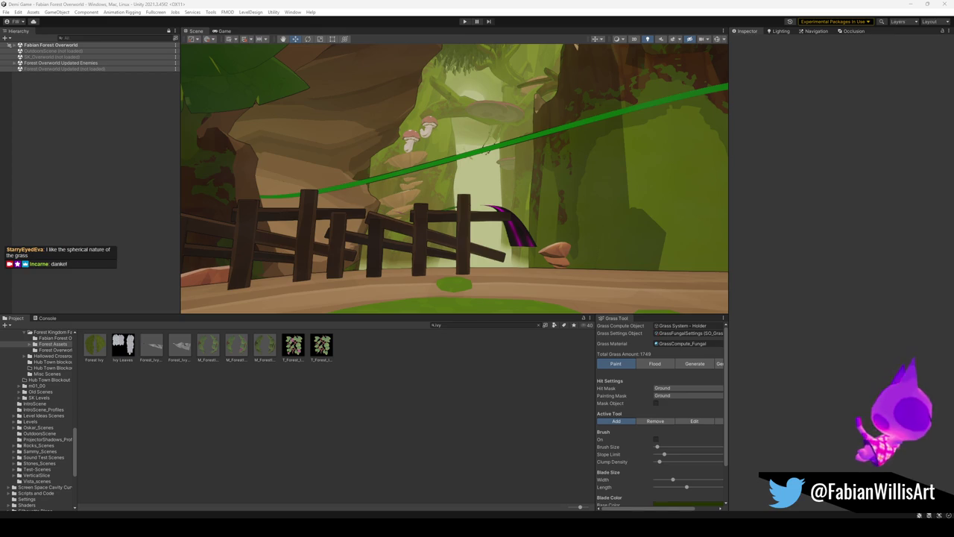
Fly the Scene view camera toward the waterfall and start a hierarchy search
mouse_move(461, 199)
mouse_down()
mouse_move(441, 211)
mouse_move(616, 239)
mouse_move(479, 179)
mouse_move(404, 198)
mouse_move(522, 191)
mouse_move(312, 162)
mouse_up()
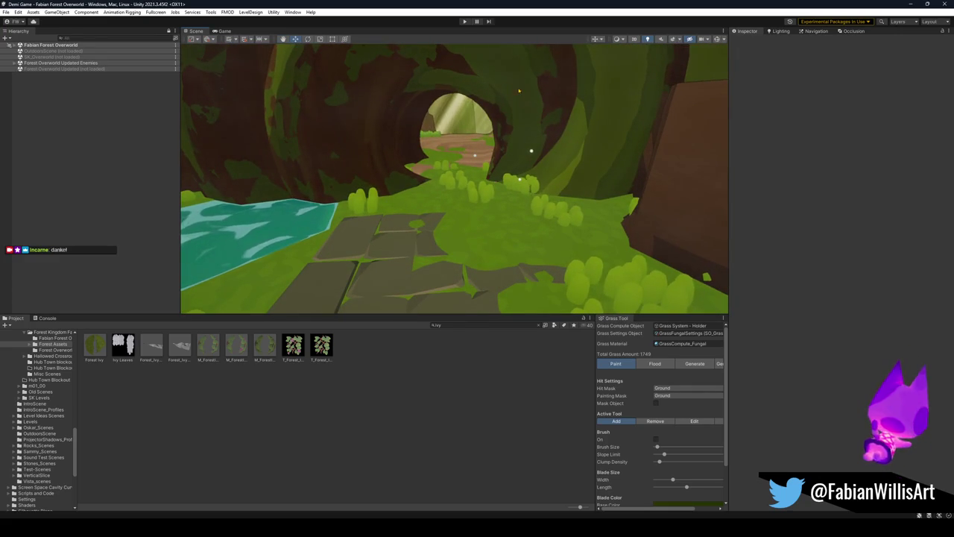
key(ctrl+f)
Clear the hierarchy search filter and select the PREFAB_Forest_MossPatch_00 moss patch in the Scene view
text(a)
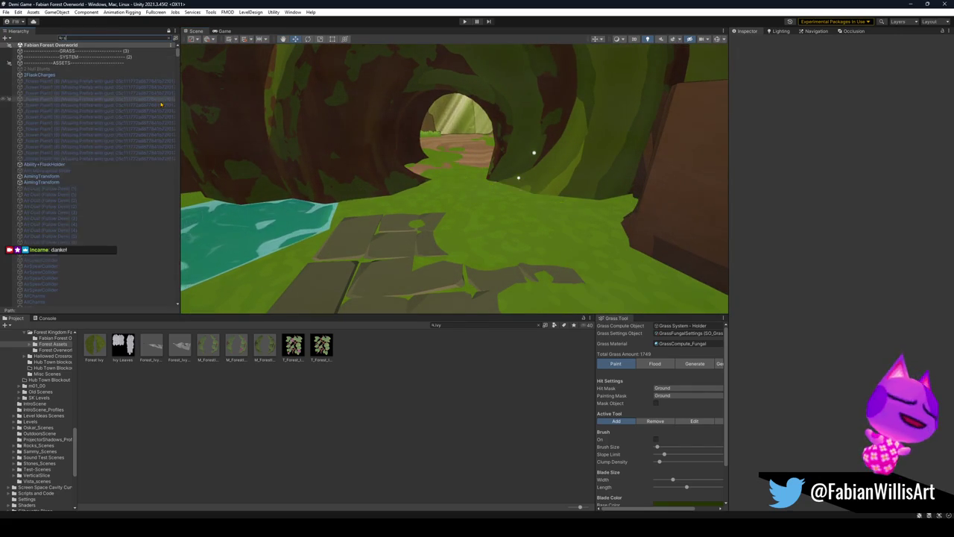
key(BackSpace)
click(114, 130)
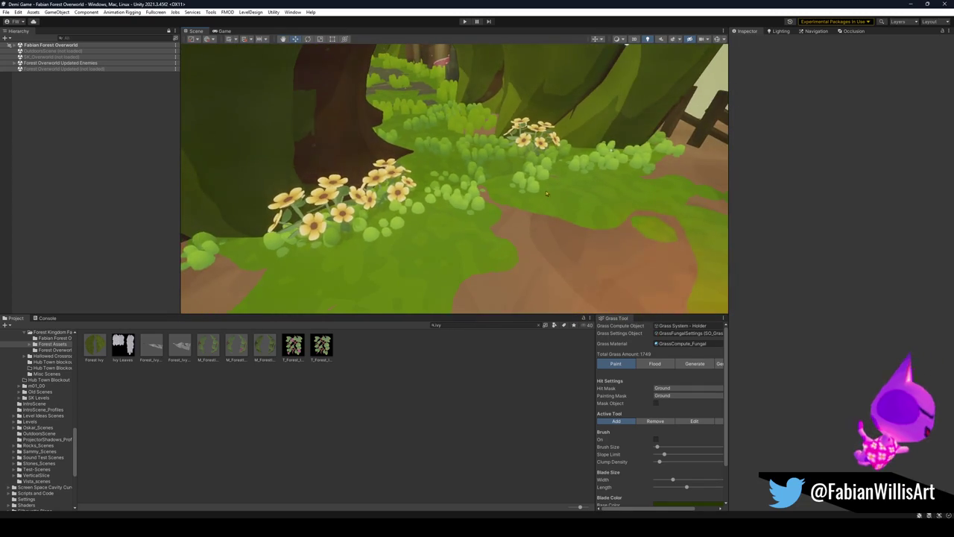
click(532, 187)
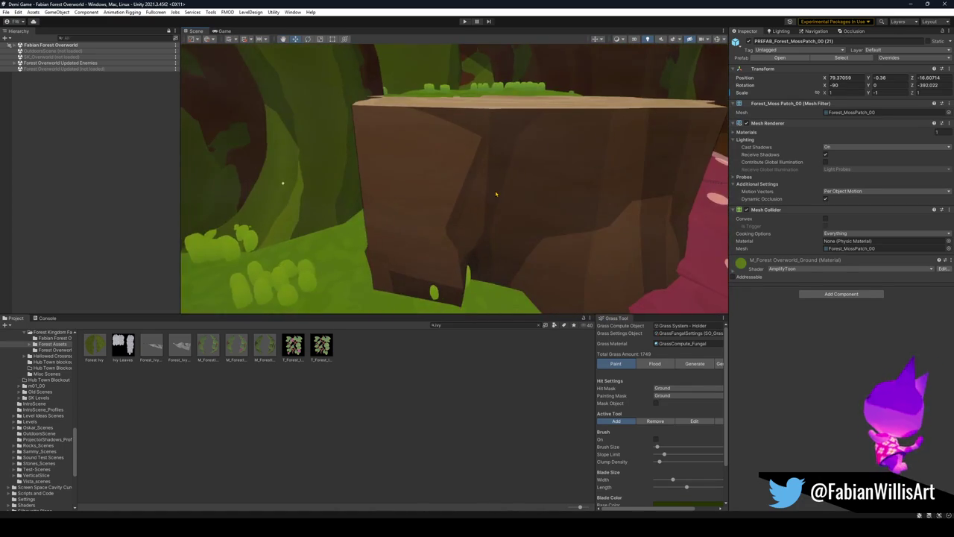
Select the tree platform and filter Project assets by platform_01 to show its mesh import settings
click(498, 197)
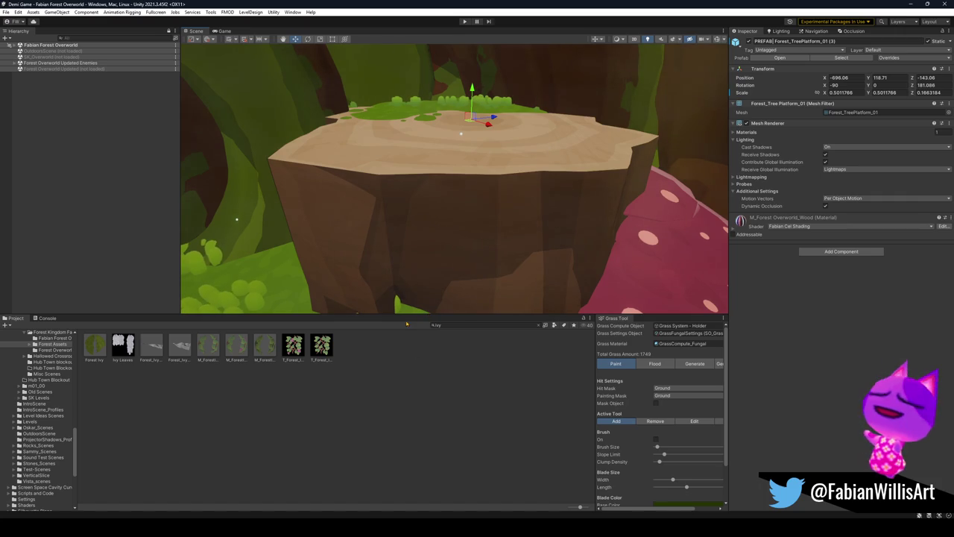
text(tree)
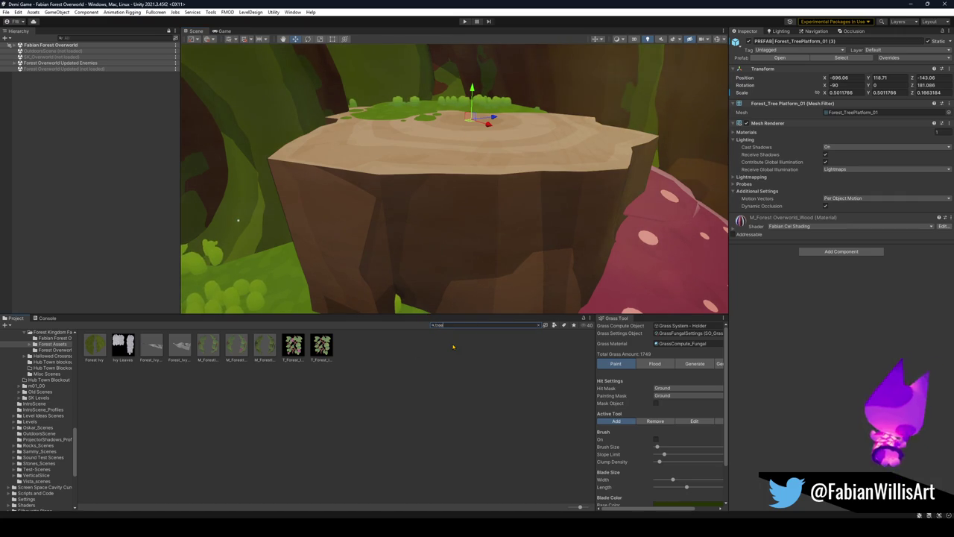
text(platform)
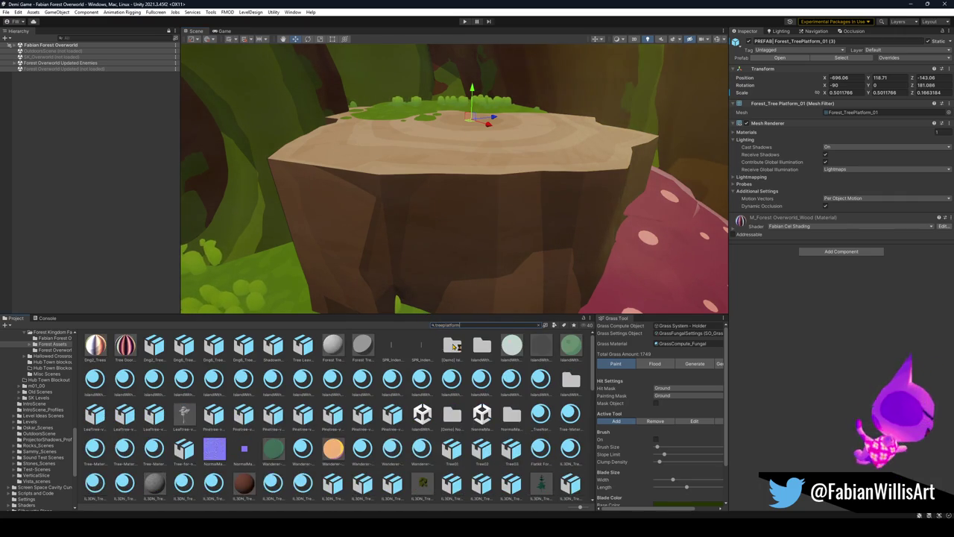
text(_01)
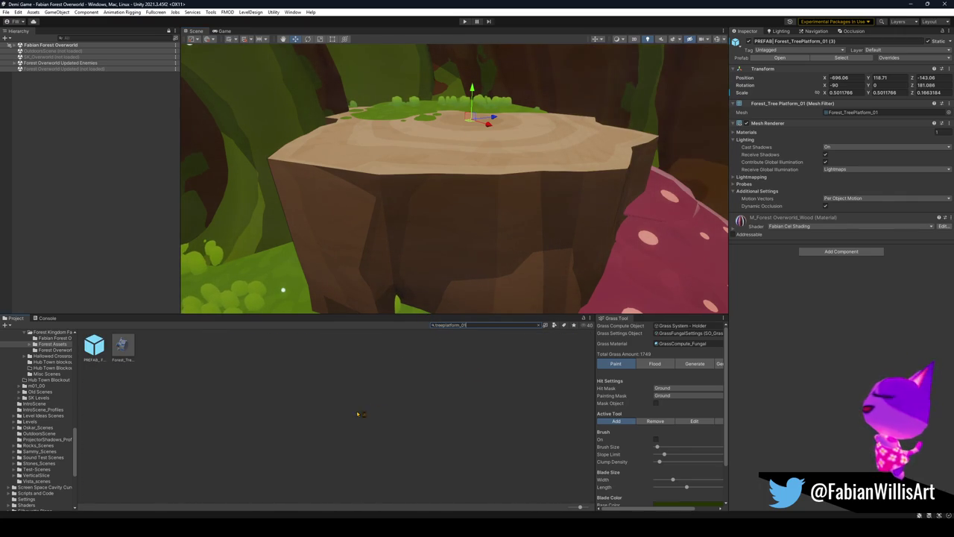
click(122, 349)
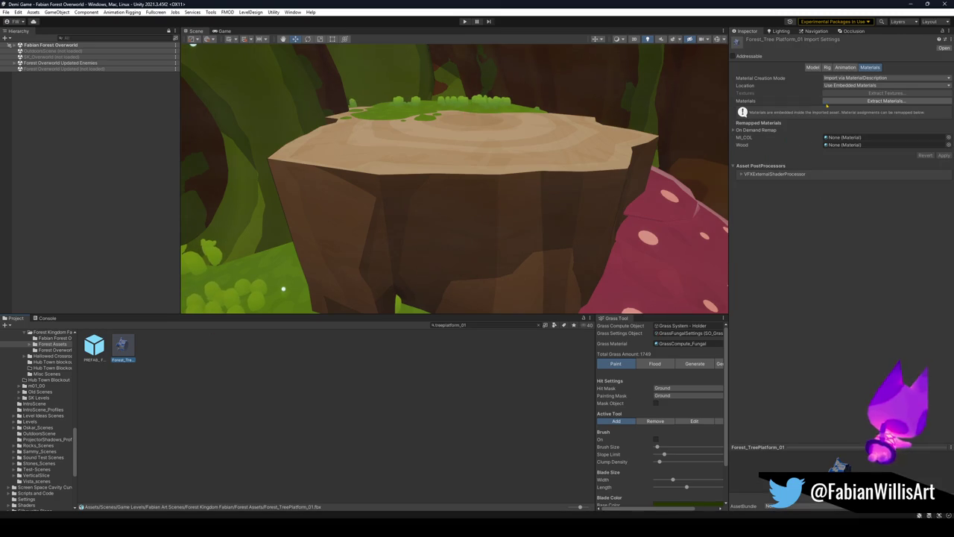
Show Forest_TreePlatform_01's Model import tab, then bring Blender back to the front
click(815, 70)
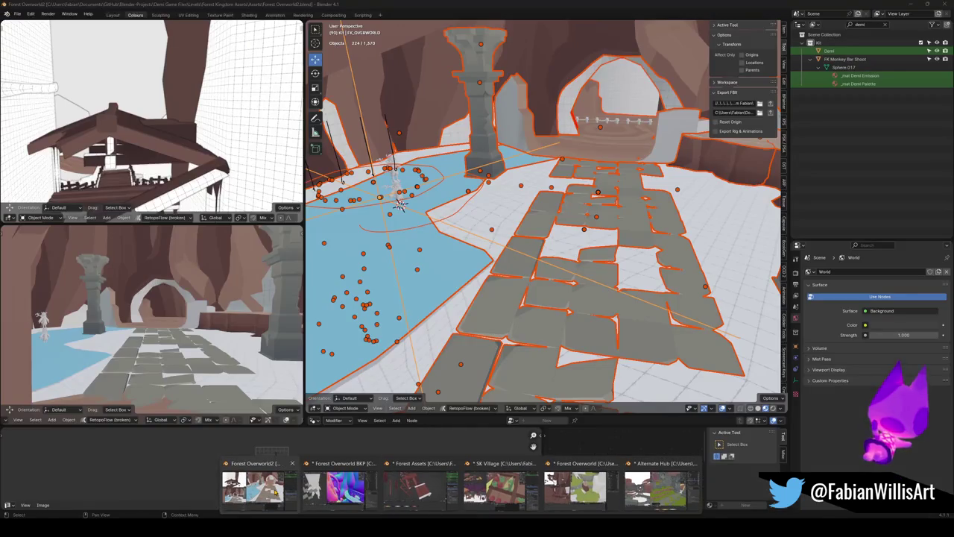
click(422, 488)
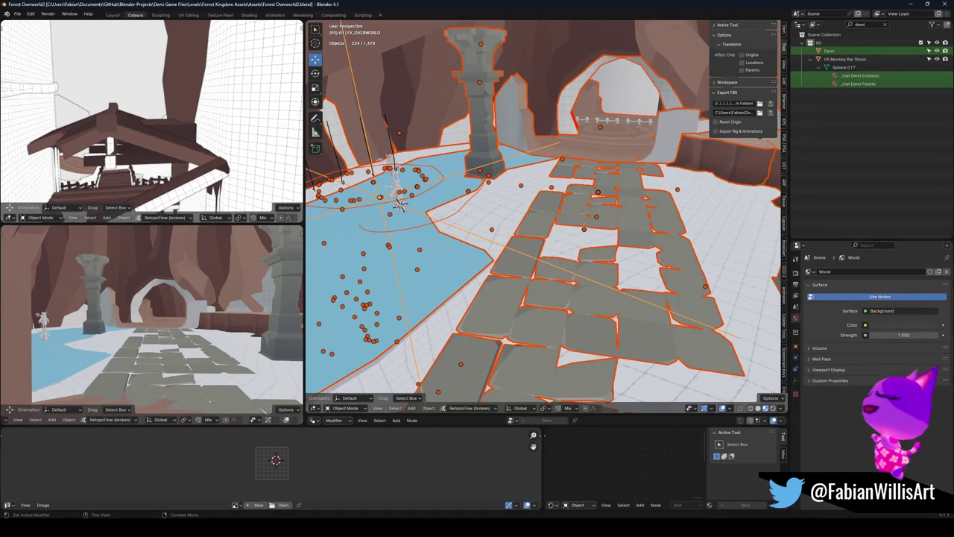
Walk-navigate through the level to locate the tree platform
key(alt+a)
key(shift+grave)
key(w)
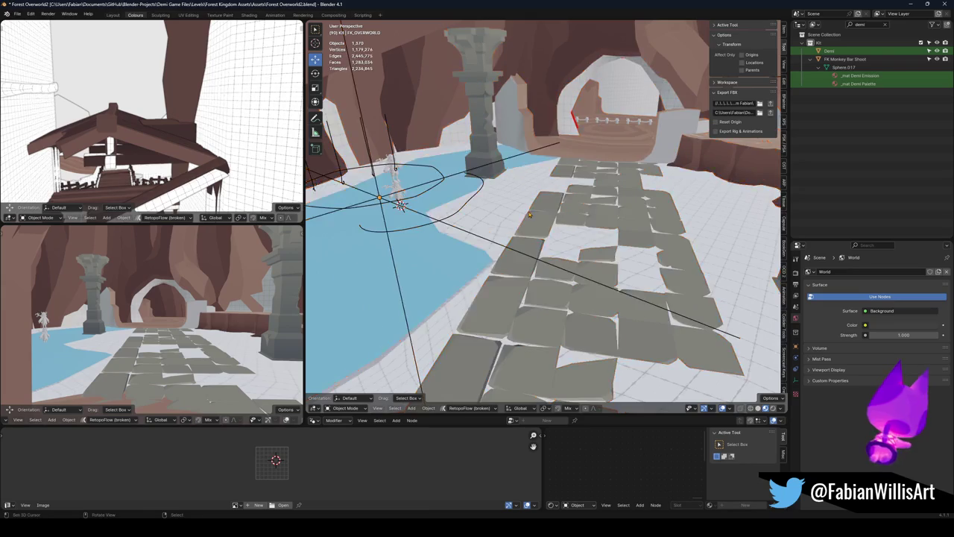
key(s)
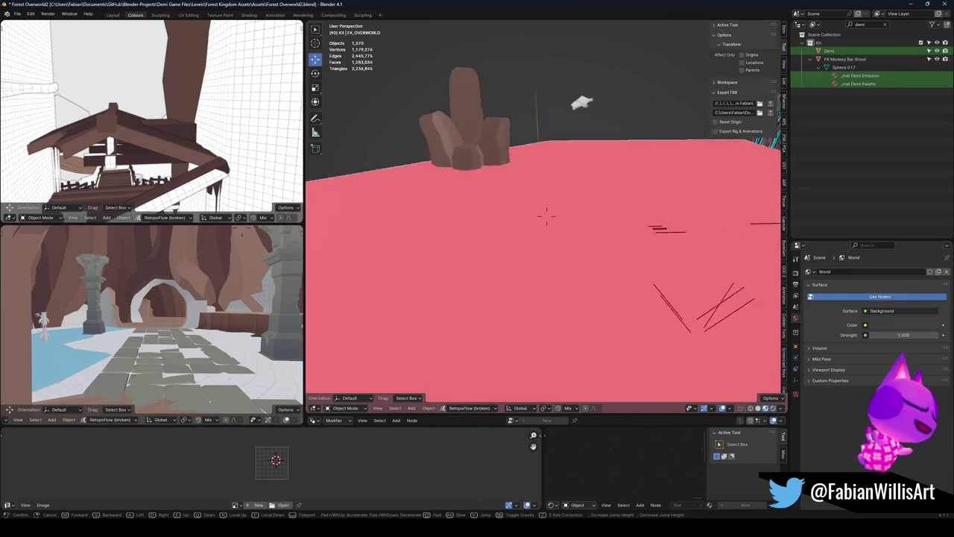
key(w)
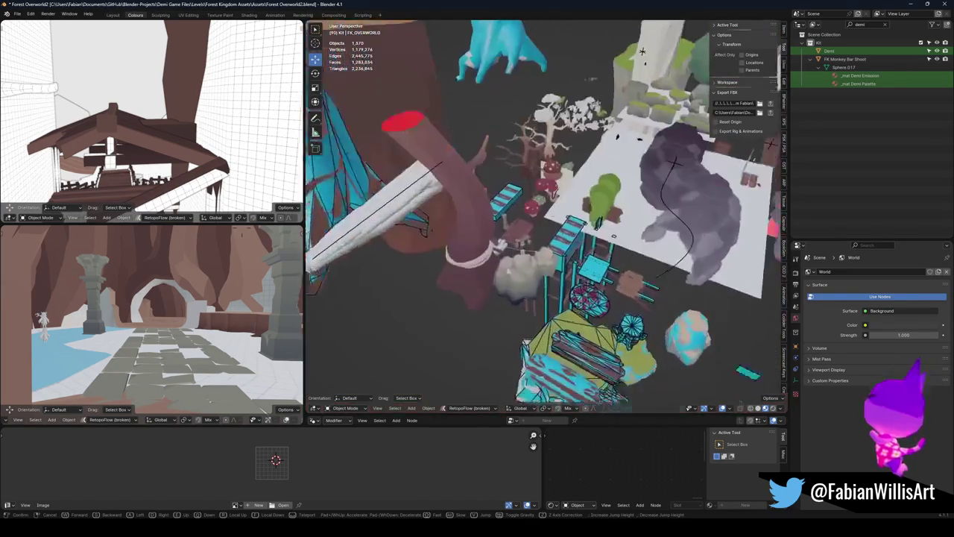
key(w)
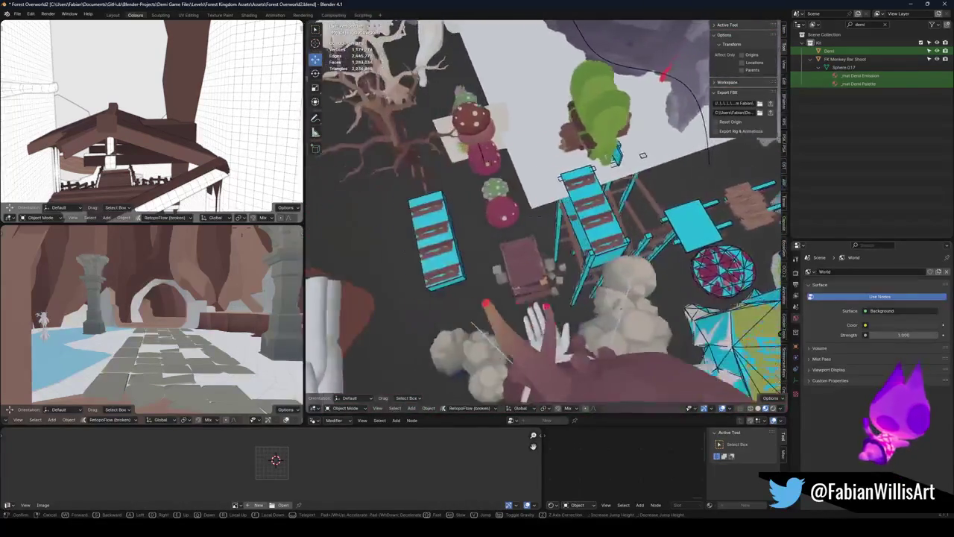
key(w)
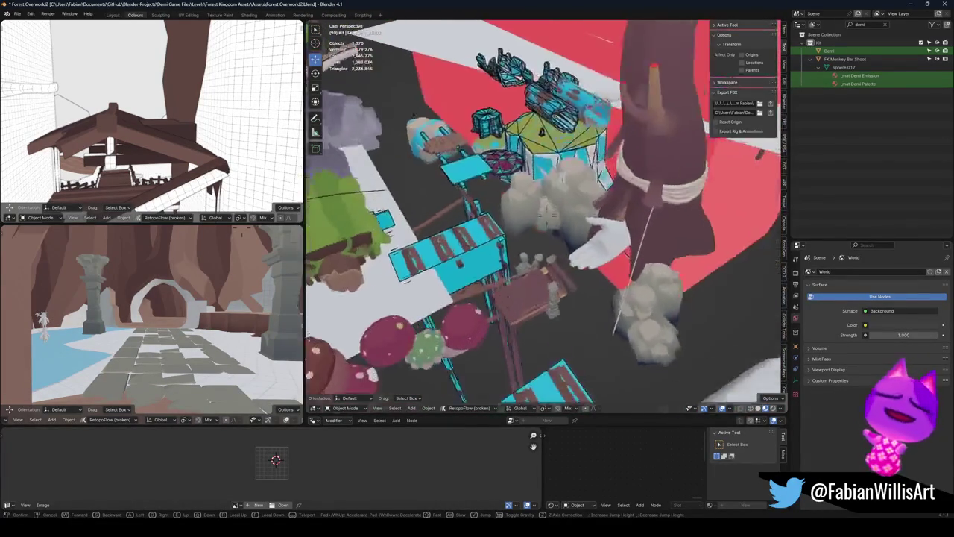
key(w)
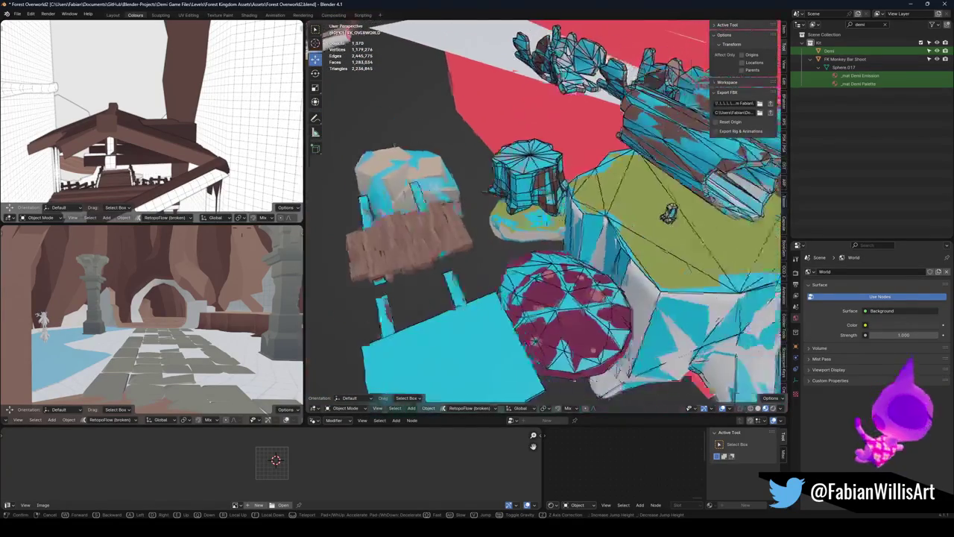
Select the tree-platform rock and make its Forest_TreePlatform_00_COL collision object active
click(528, 215)
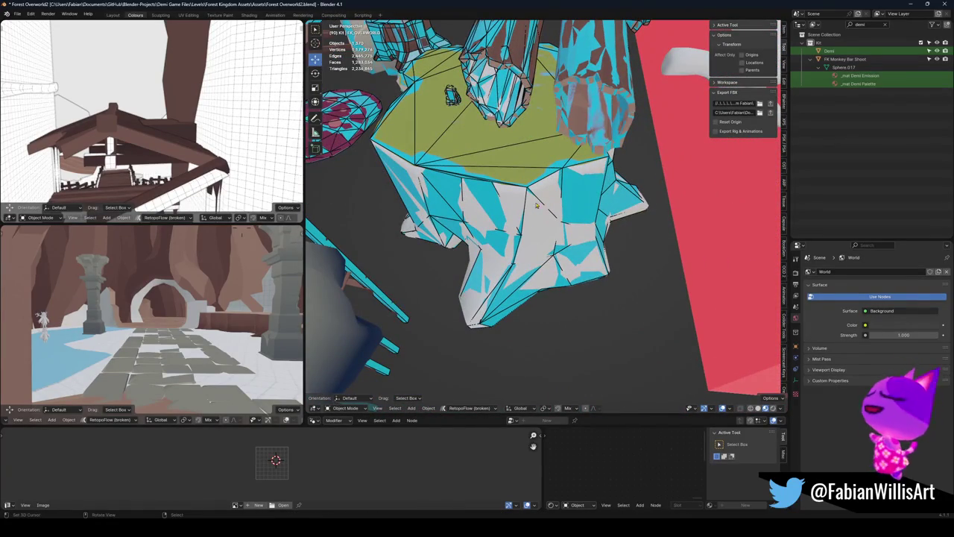
click(541, 194)
scroll(542, 186, up, 3)
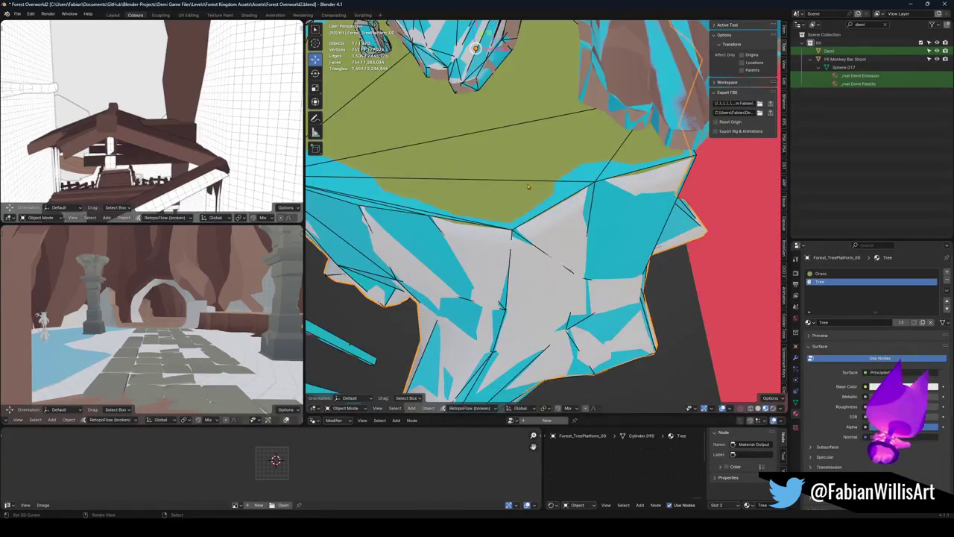
click(528, 186)
scroll(528, 186, down, 10)
scroll(358, 58, up, 4)
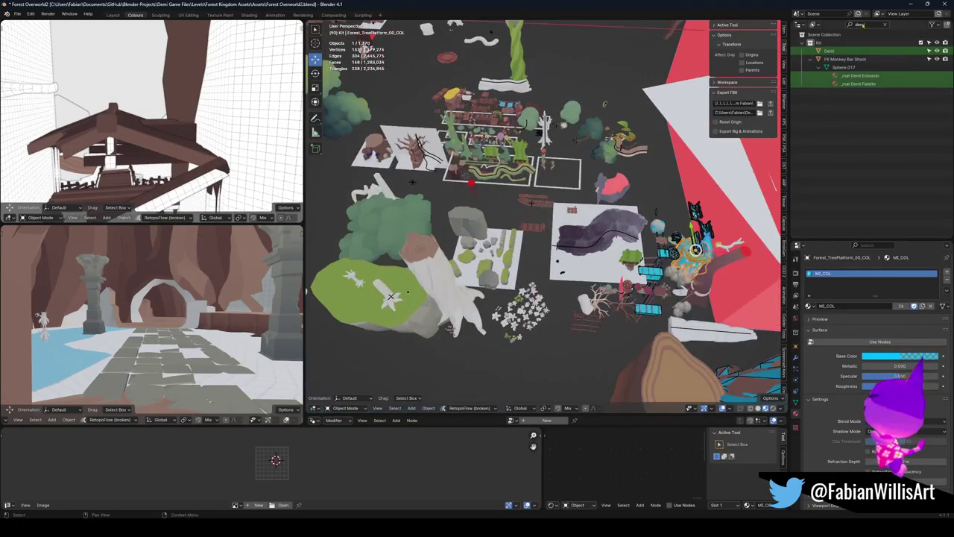
Filter the Outliner by treep, frame and hide Forest_TreePlatform_01, then select its collision mesh
text(treep)
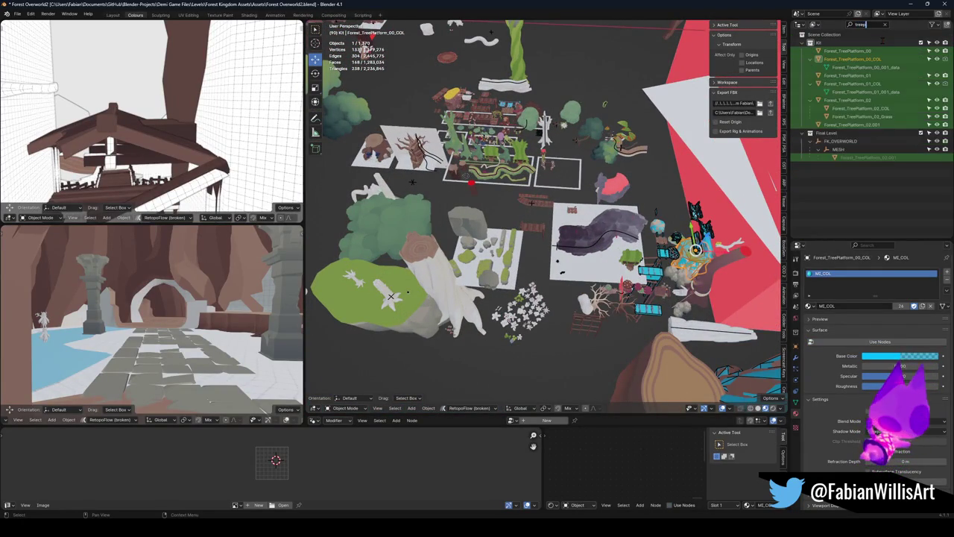
text(1)
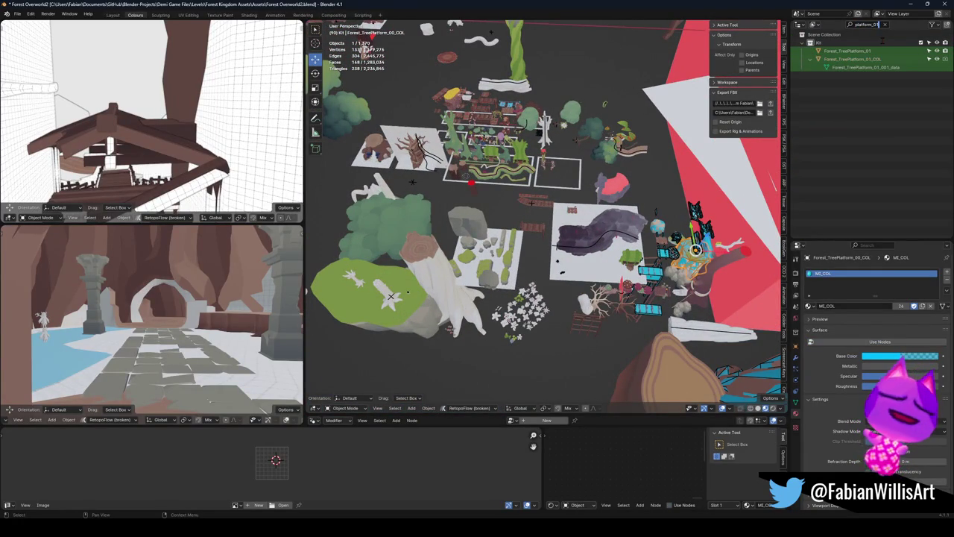
click(864, 51)
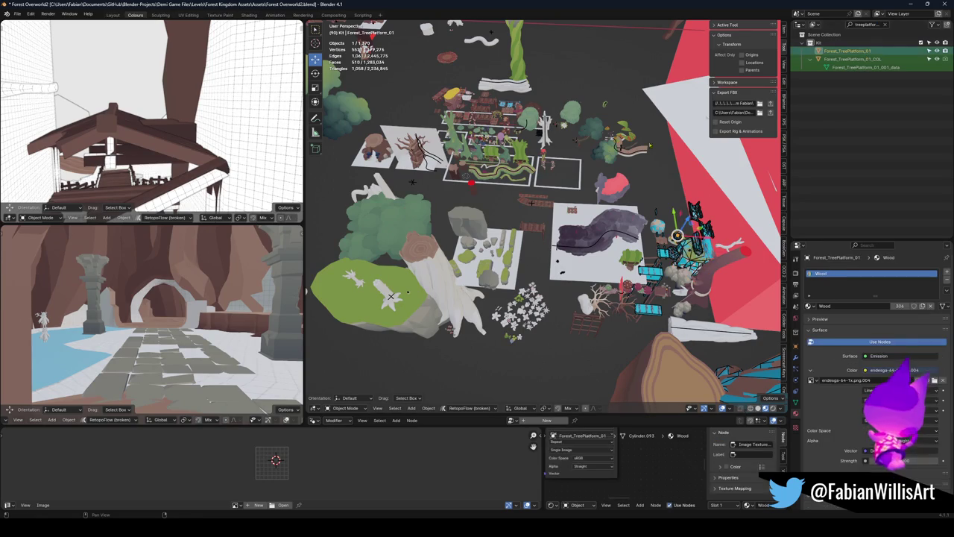
key(KP_Decimal)
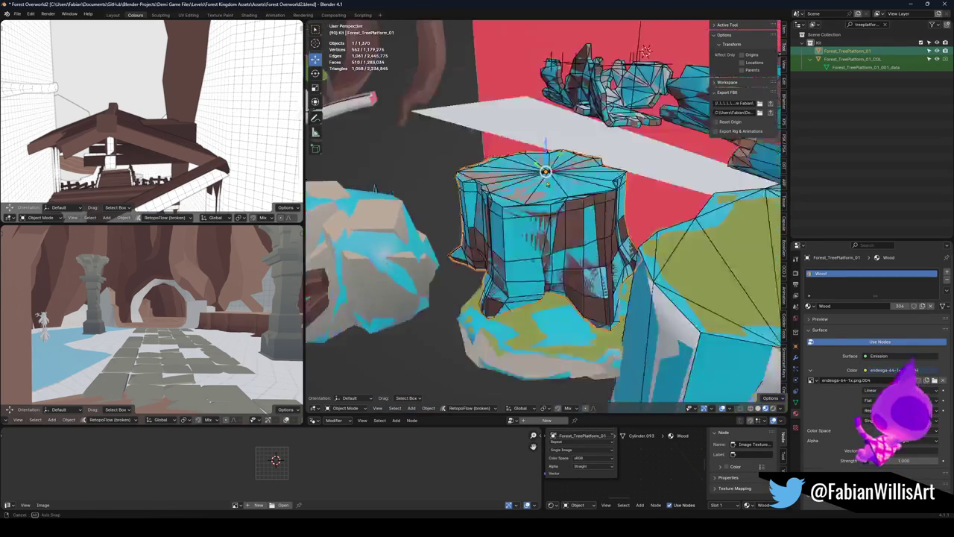
scroll(544, 216, up, 3)
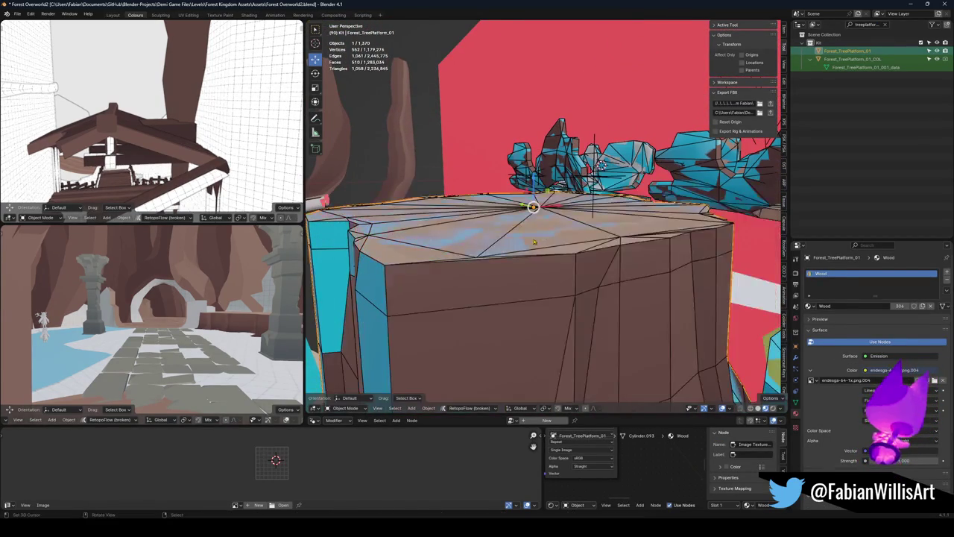
key(h)
click(508, 262)
In Edit Mode, select the collision mesh's linked top island and cancel a trial move
key(Tab)
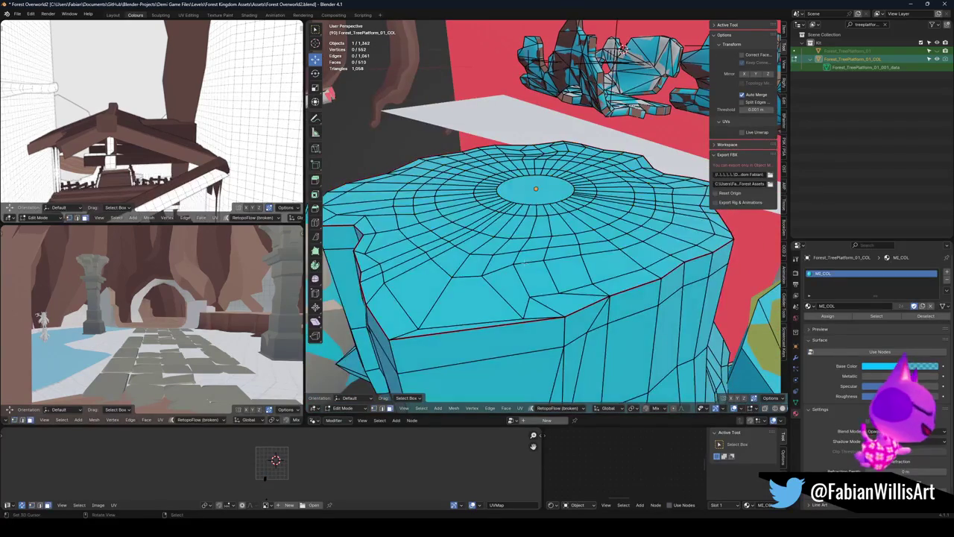
click(544, 191)
key(ctrl+l)
key(g)
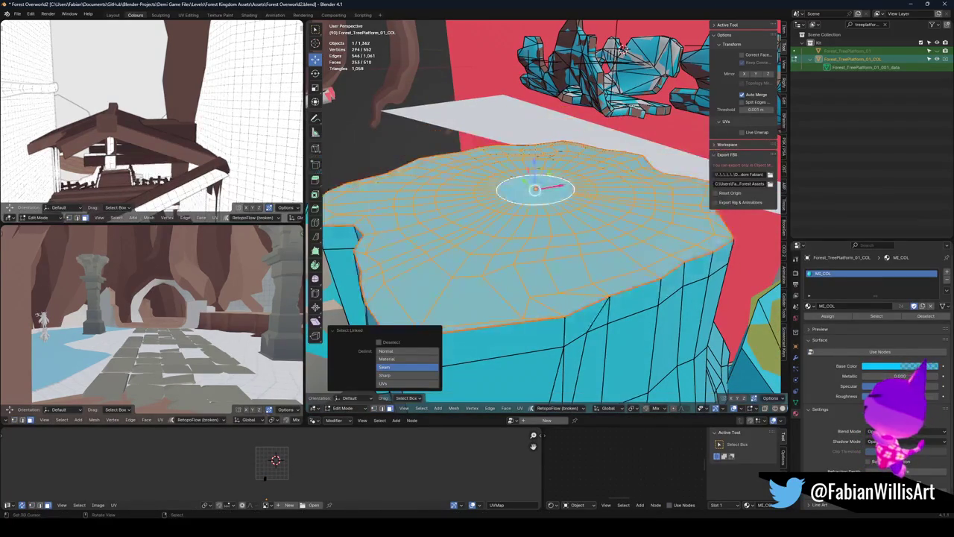
key(Escape)
Orbit around the platform, try moving the top again and cancel, then switch to Unity
mouse_move(529, 313)
mouse_down()
mouse_move(526, 213)
mouse_move(570, 485)
mouse_up()
key(g)
right_click(523, 194)
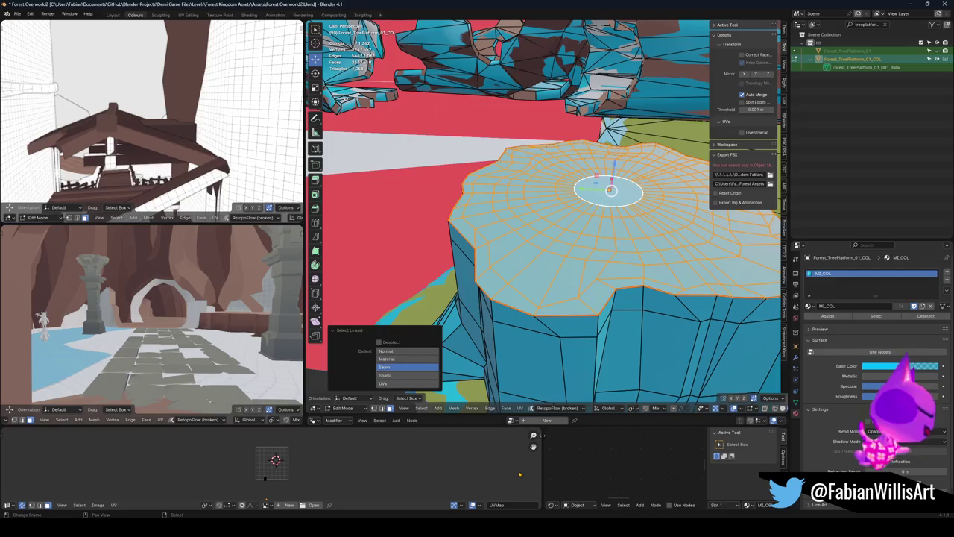
drag(534, 240, 534, 240)
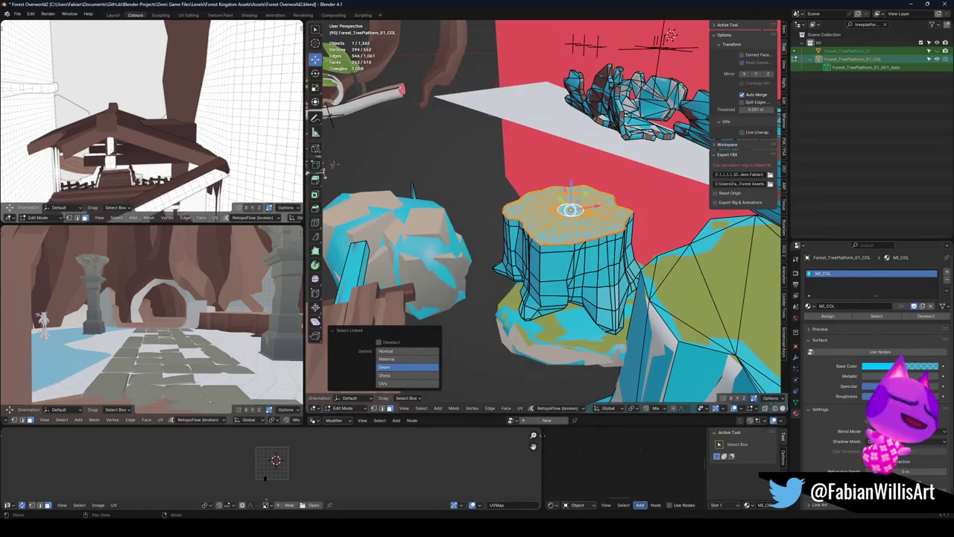
key(alt+Tab)
Select the stump, expand PREFAB Forest_TreePlatform_01 (3) and select its Forest_TreePlatform_01_COL child
click(491, 210)
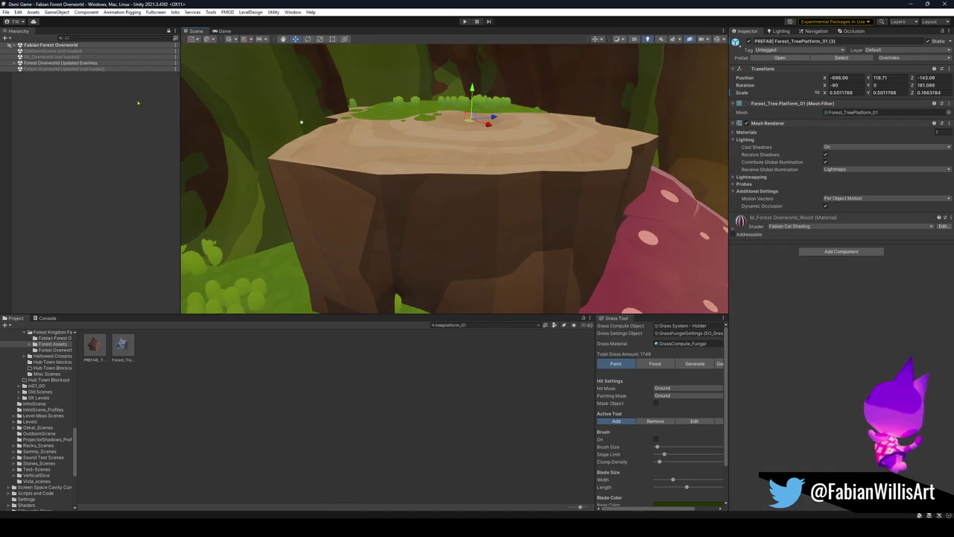
scroll(453, 179, down, 5)
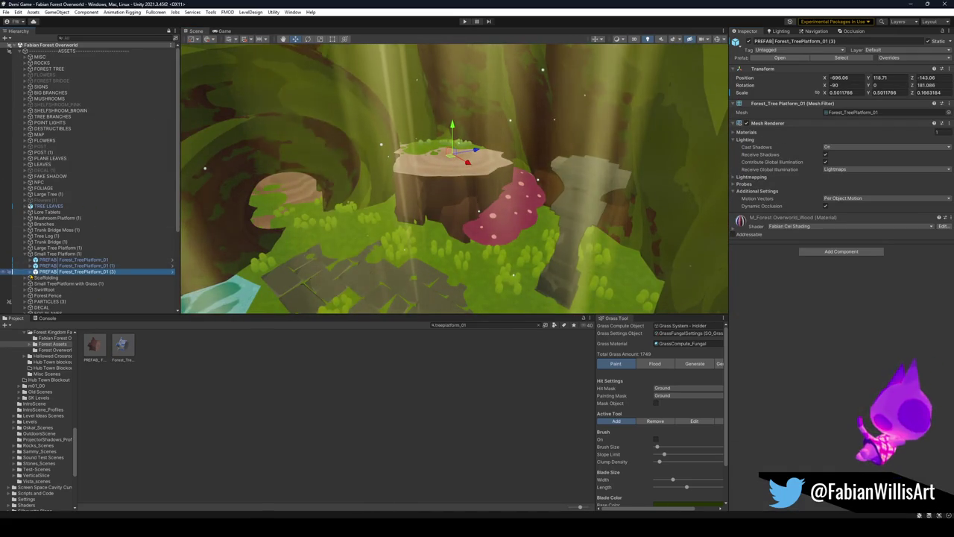
click(31, 271)
click(64, 278)
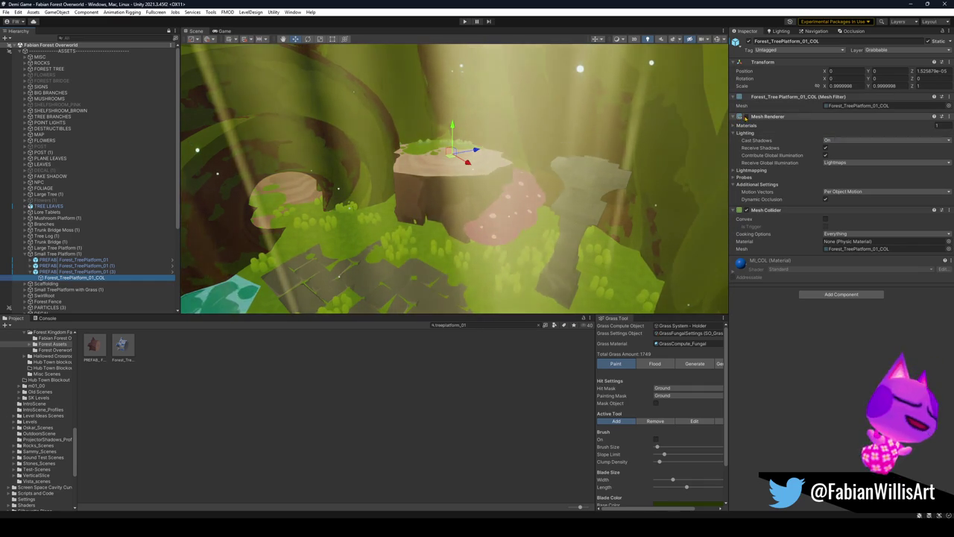
Enable the COL object's Mesh Renderer and frame it in the Scene view
click(555, 173)
key(f)
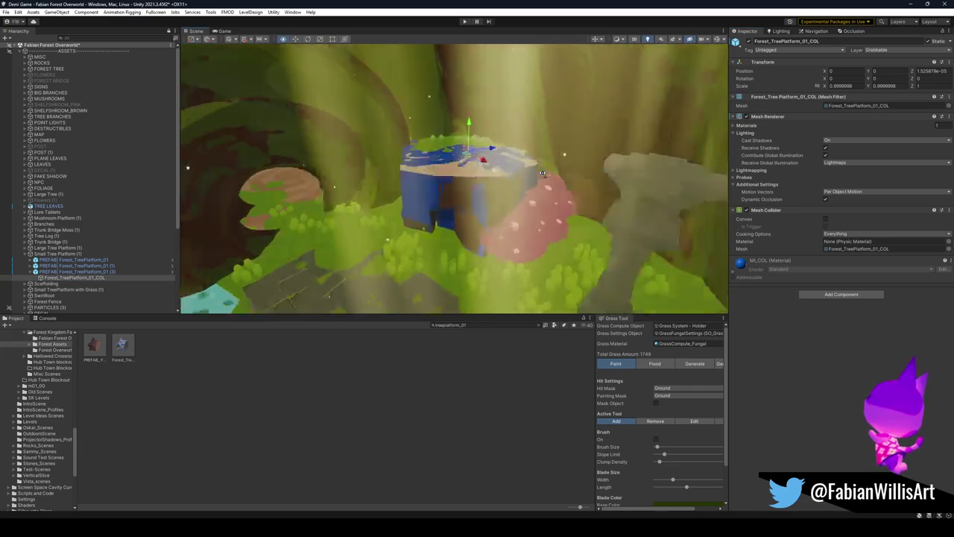
drag(488, 161, 417, 157)
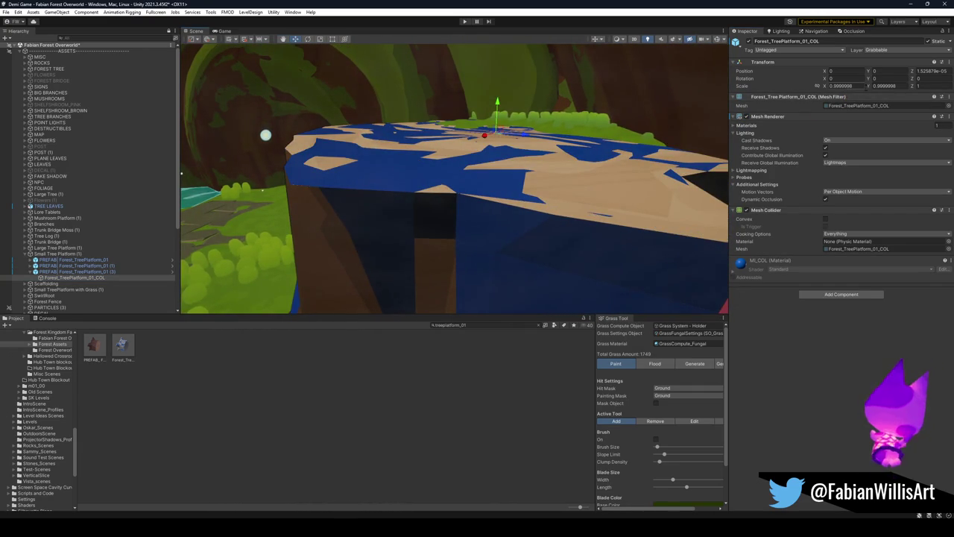
Set the collider's Transform Scale X, Y and Z to 1, undoing an accidental stretch
click(840, 86)
text(1)
key(Tab)
text(1)
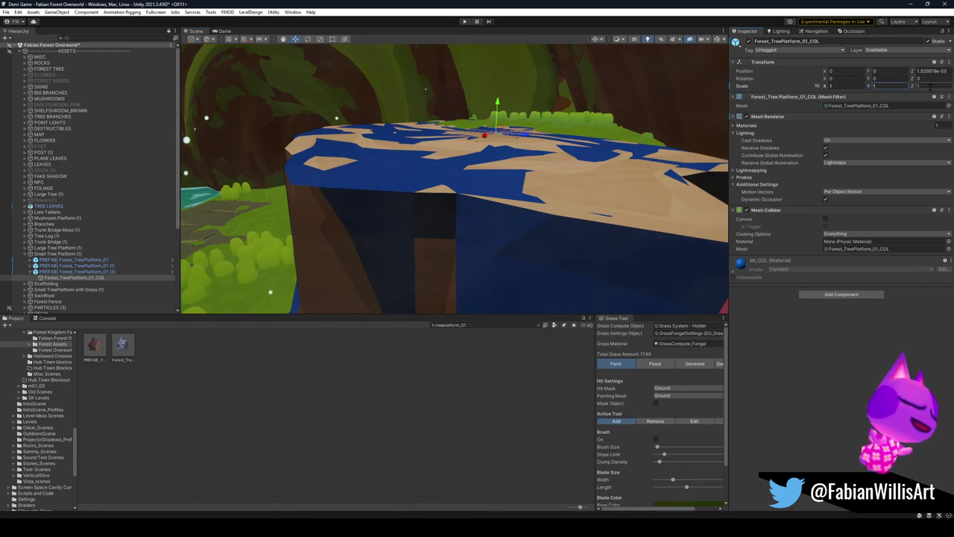
text(r)
drag(398, 165, 469, 168)
drag(492, 99, 503, 97)
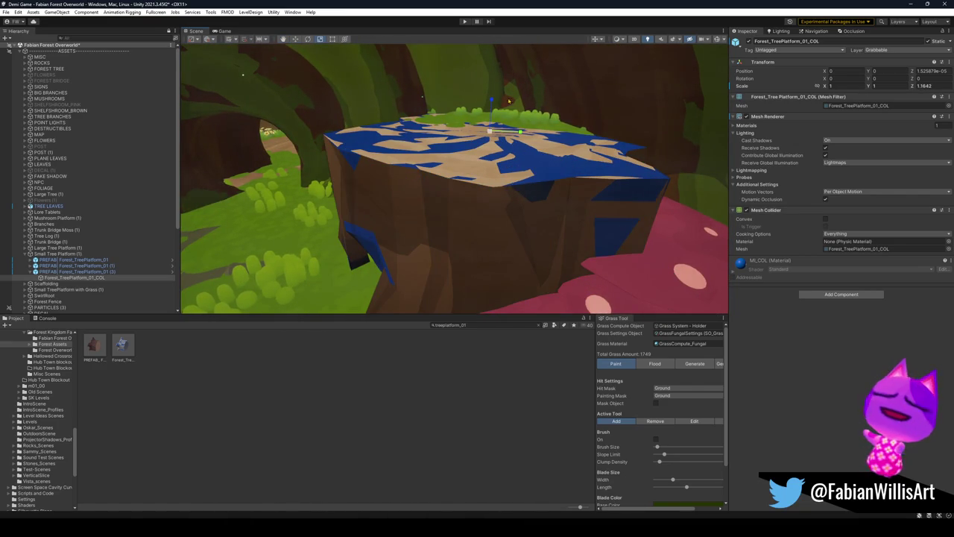
key(ctrl+z)
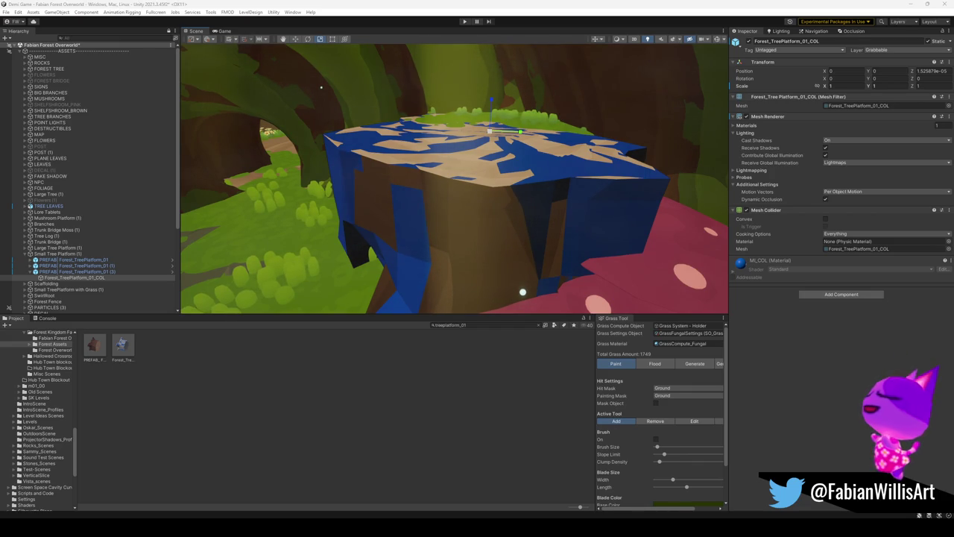
mouse_move(494, 234)
mouse_down()
mouse_move(525, 238)
mouse_move(429, 208)
mouse_move(567, 221)
mouse_up()
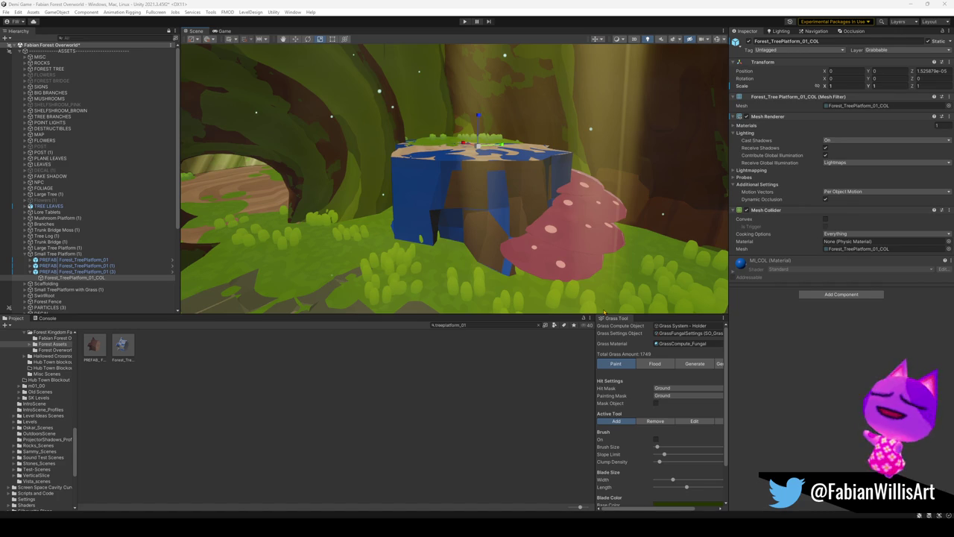
scroll(550, 222, up, 2)
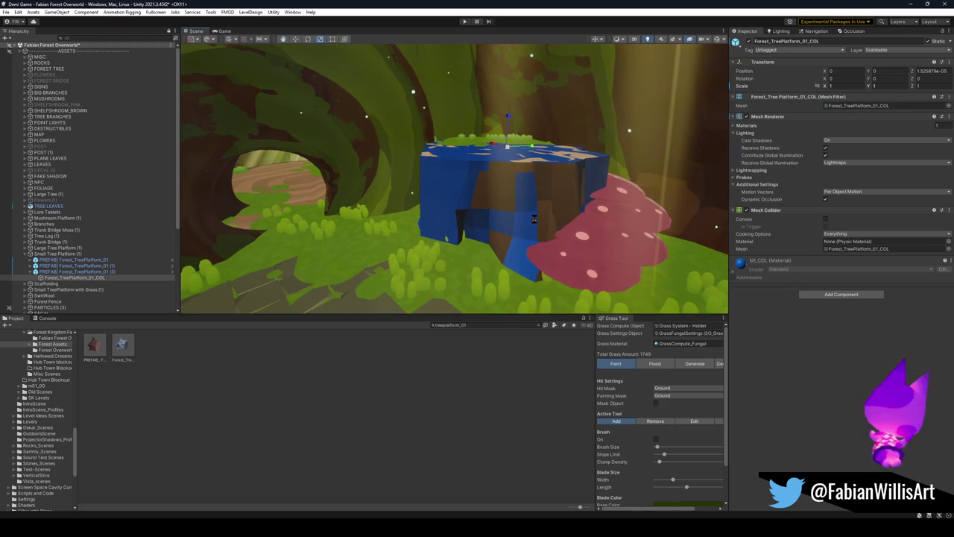
mouse_move(550, 232)
mouse_down()
mouse_move(598, 259)
mouse_move(600, 244)
mouse_move(566, 224)
mouse_up()
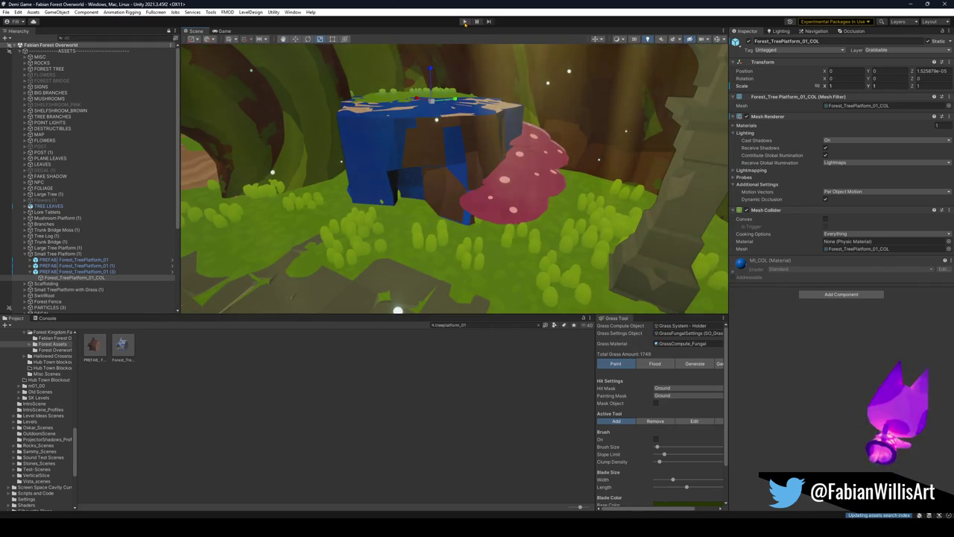
Play-test the forest level, running the character onto the blue stump, then pause the game
click(464, 21)
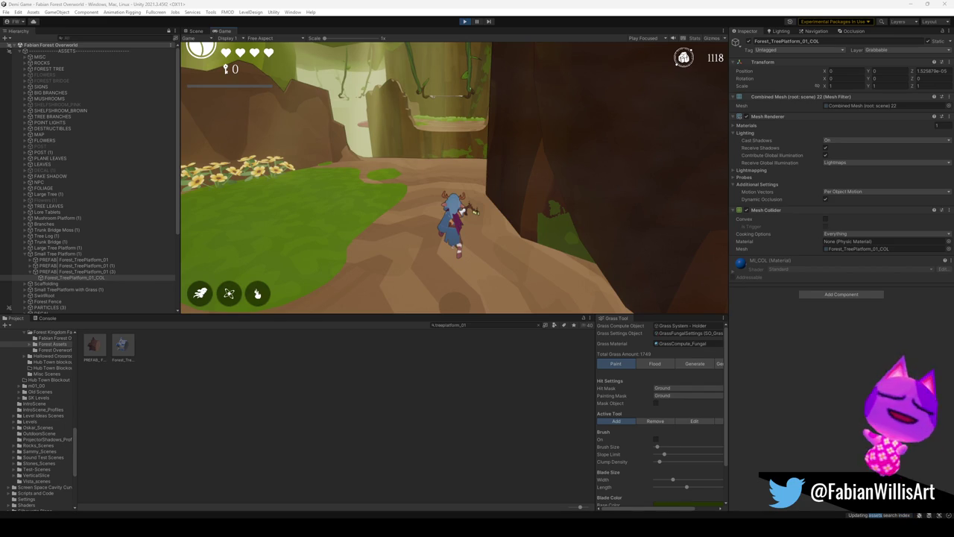
key(w)
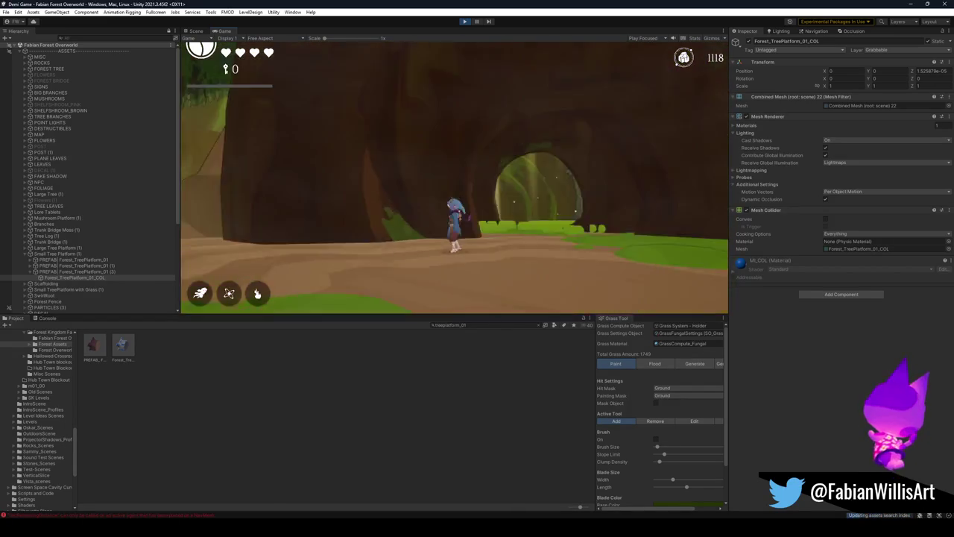
key(w)
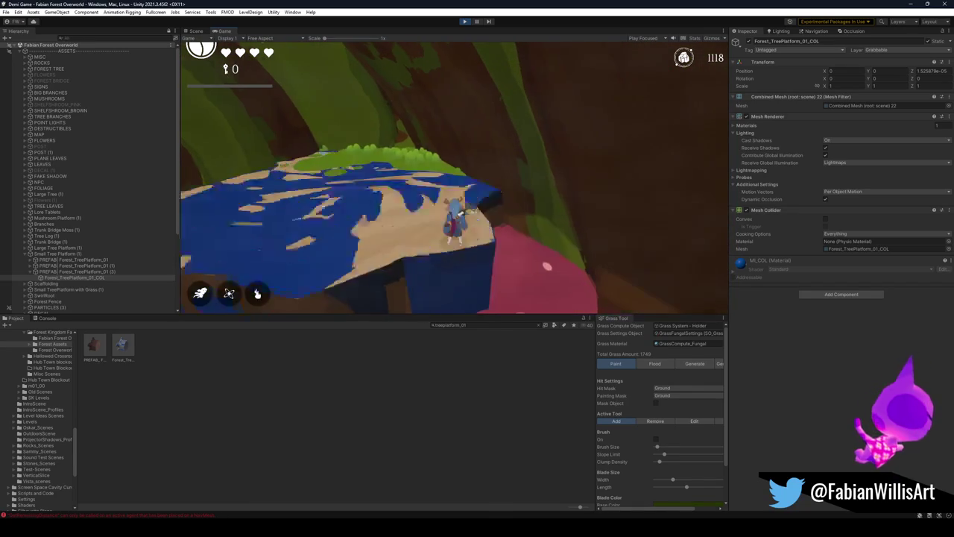
key(Escape)
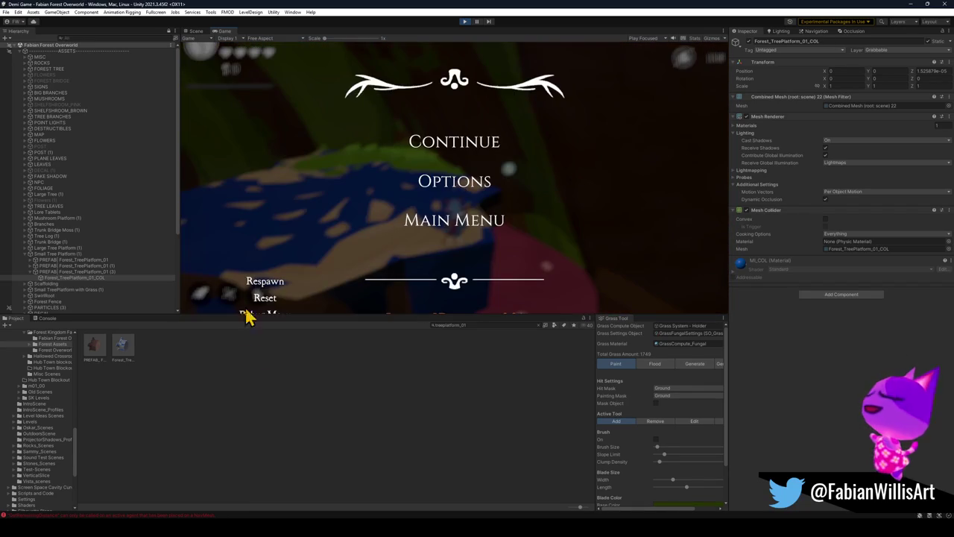
Open the Console to read the GetRemainingDistance NavMesh agent error
click(195, 516)
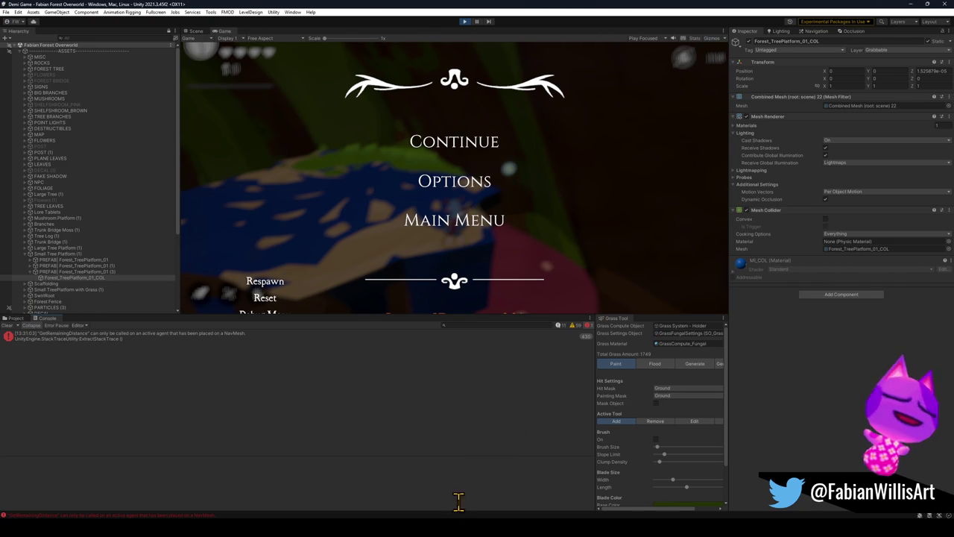
Bring Blender to the front and enable the face normals overlay on the collision mesh
mouse_move(462, 527)
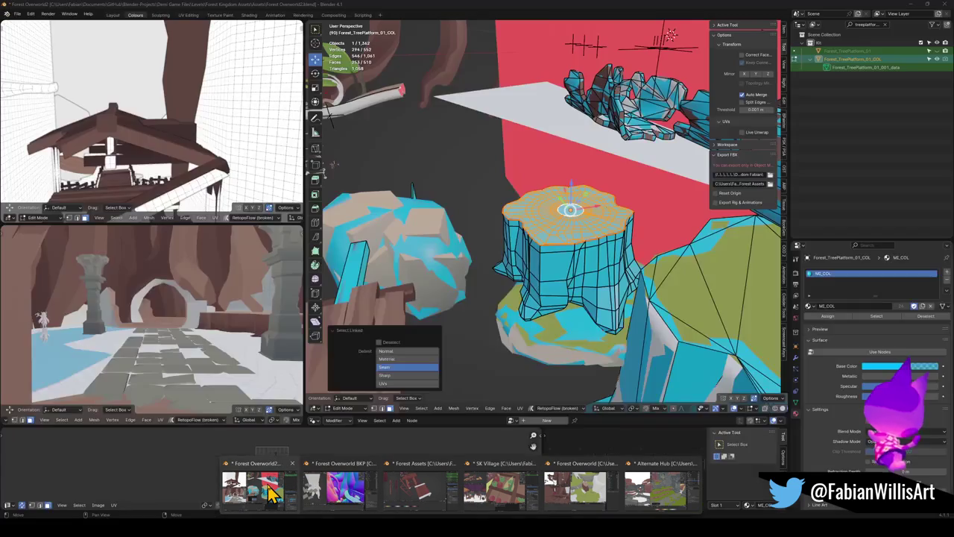
click(272, 492)
scroll(578, 220, up, 5)
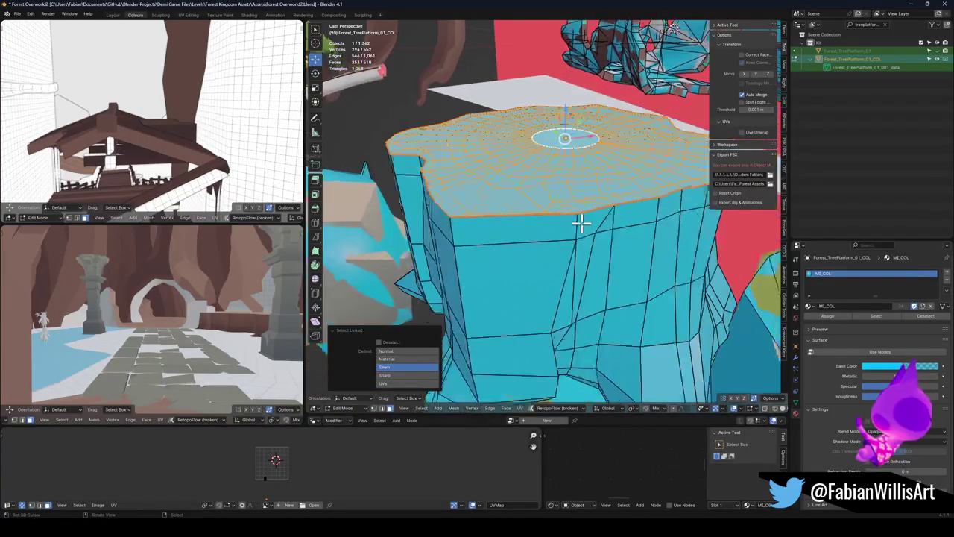
scroll(775, 409, down, 2)
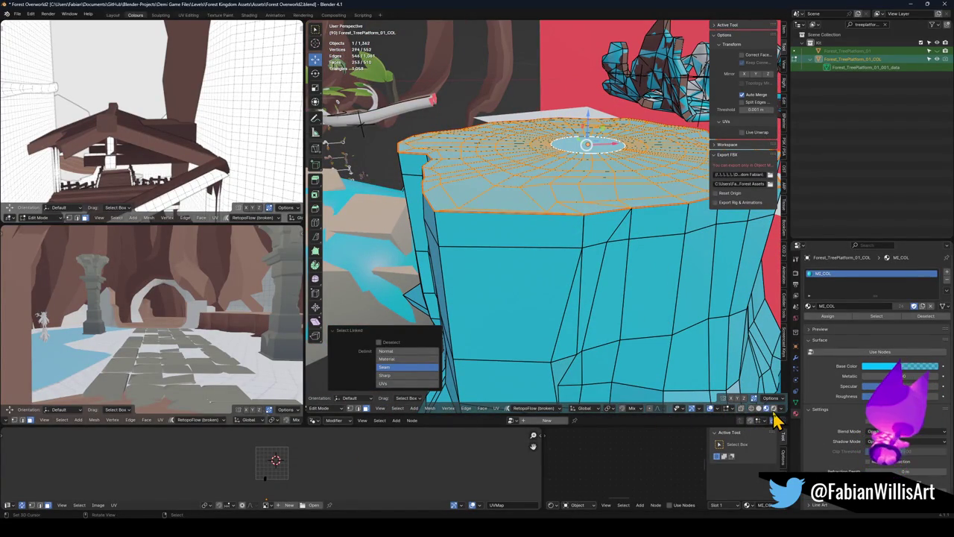
click(780, 410)
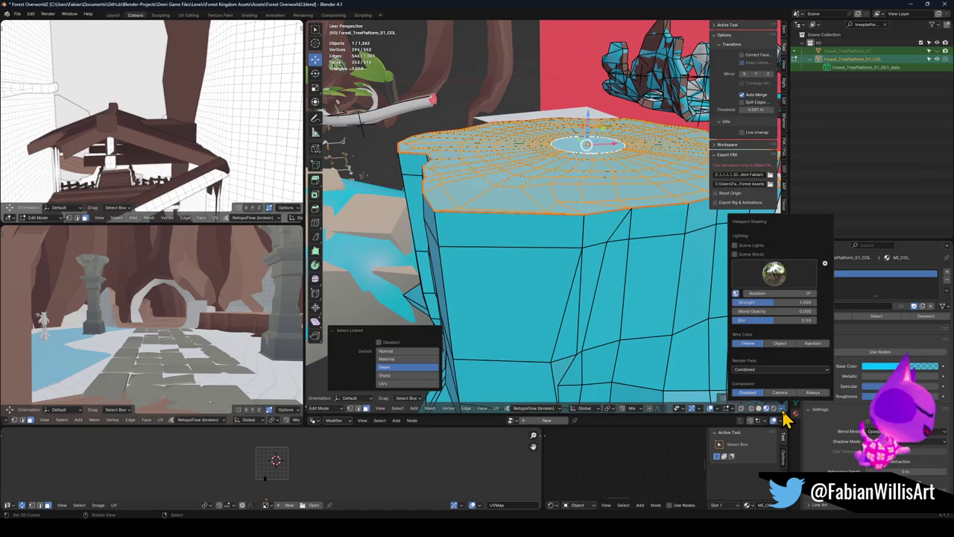
click(718, 411)
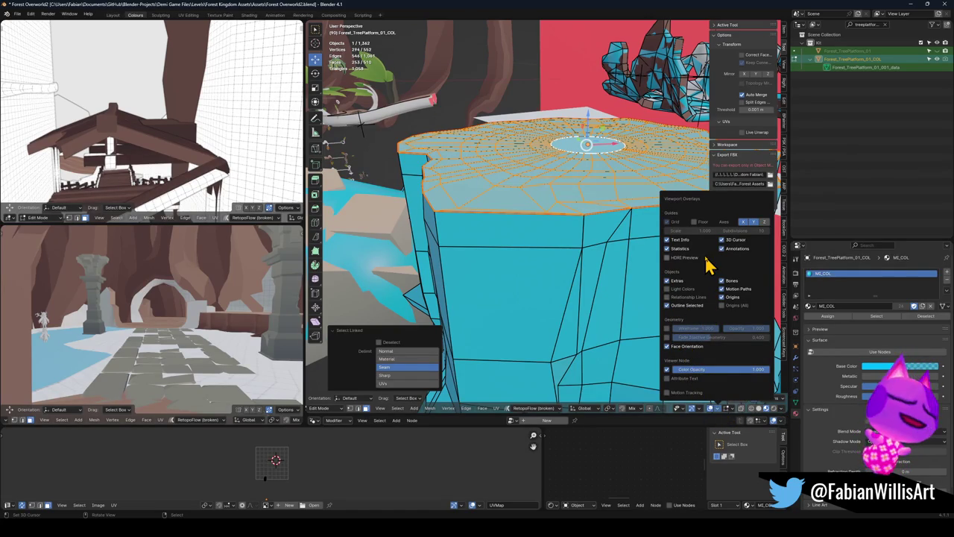
click(714, 411)
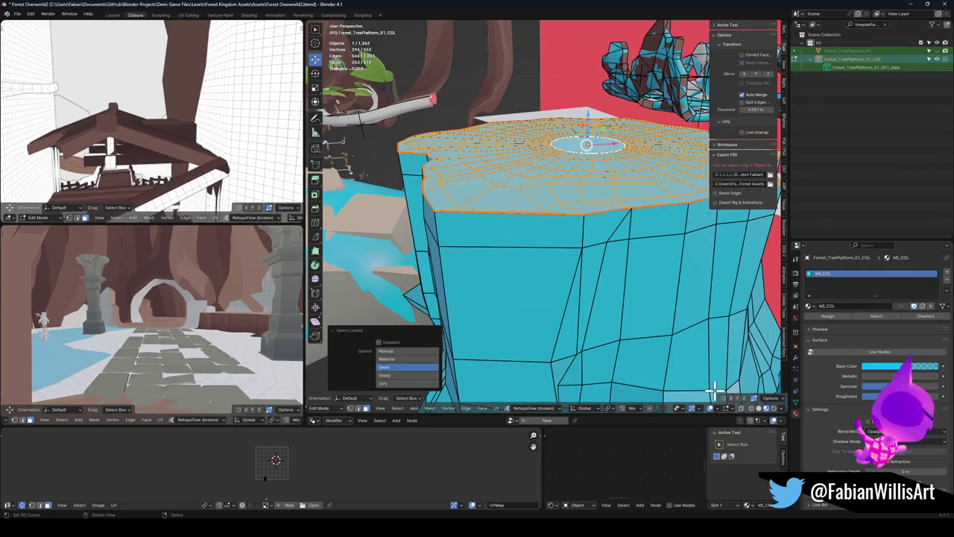
click(716, 410)
click(733, 410)
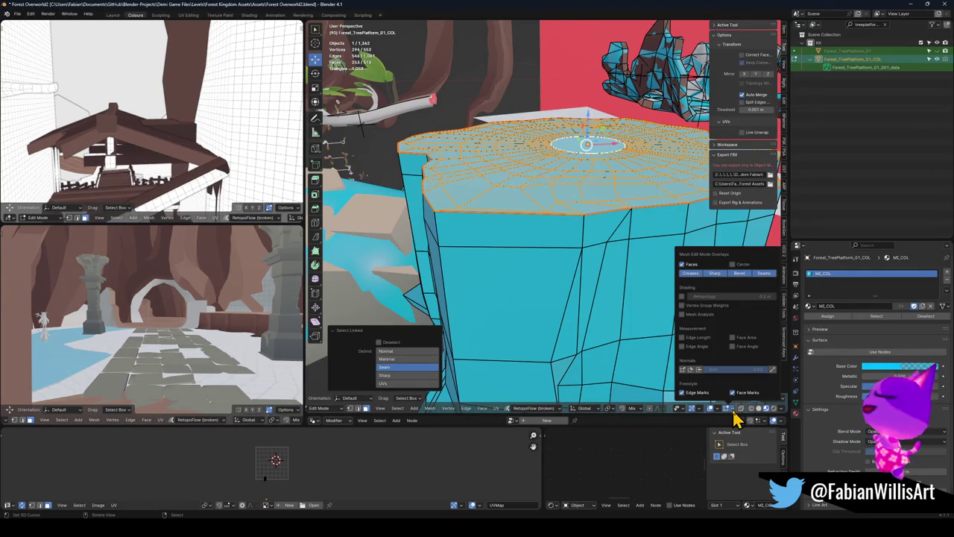
click(698, 371)
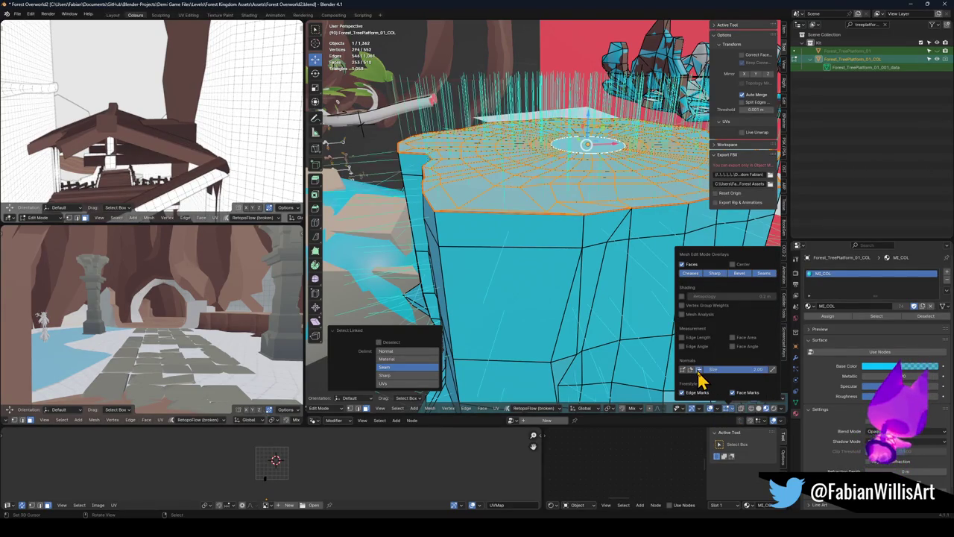
Orbit around the platform to inspect its top and face normals
key(ctrl+z)
scroll(582, 208, up, 5)
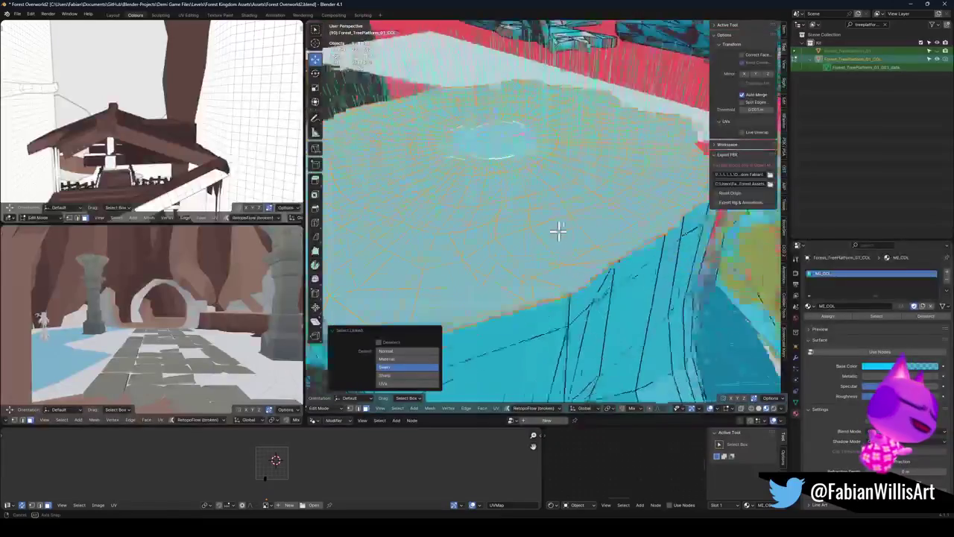
scroll(553, 277, up, 6)
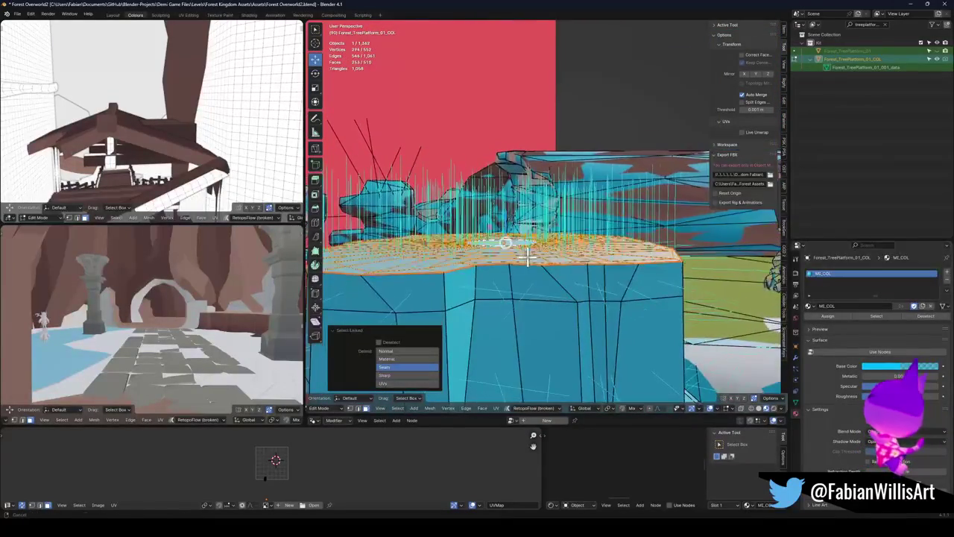
mouse_move(553, 252)
mouse_down()
mouse_move(602, 260)
mouse_move(509, 258)
mouse_up()
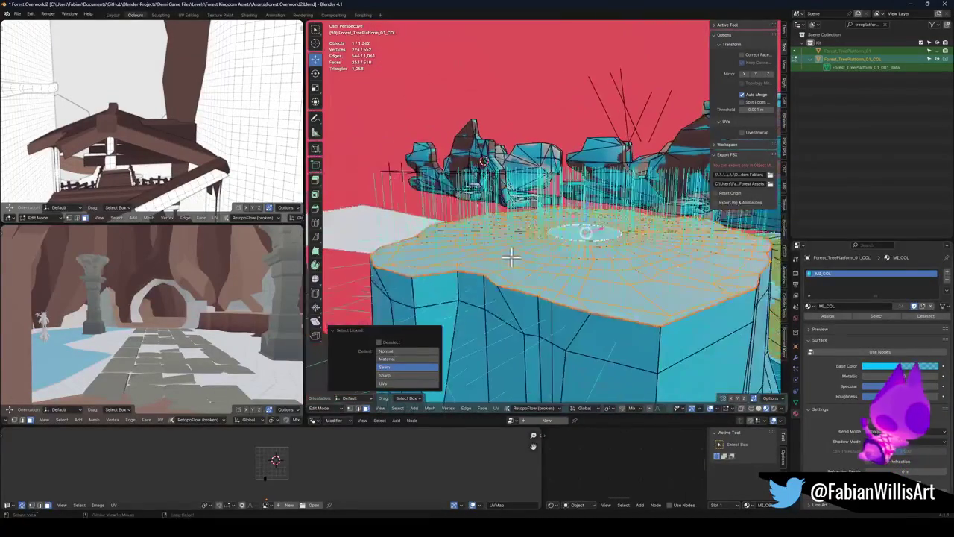
mouse_move(581, 273)
mouse_down()
mouse_move(628, 264)
mouse_move(566, 261)
mouse_up()
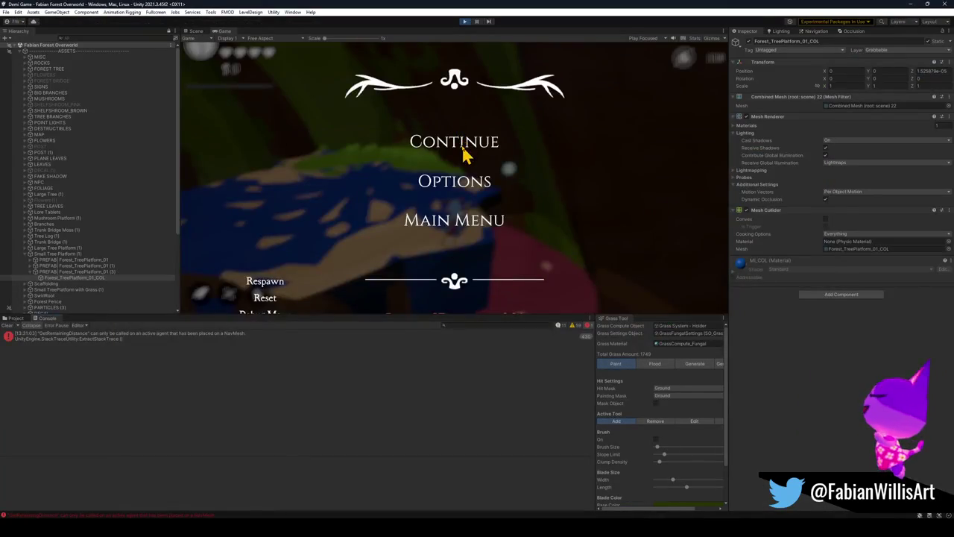
Resume the play-test, pause it again, and inspect the tree platform in the Scene view
click(454, 142)
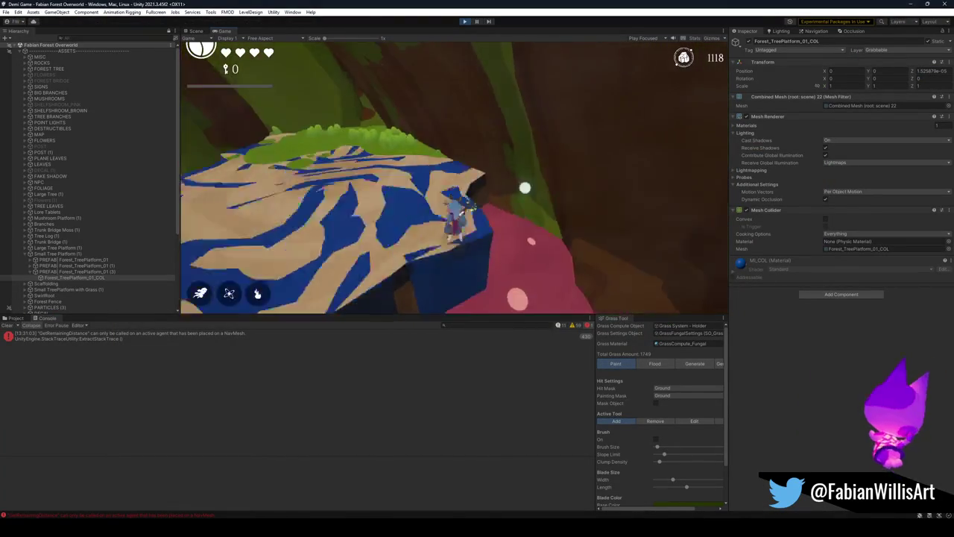
key(super)
key(super)
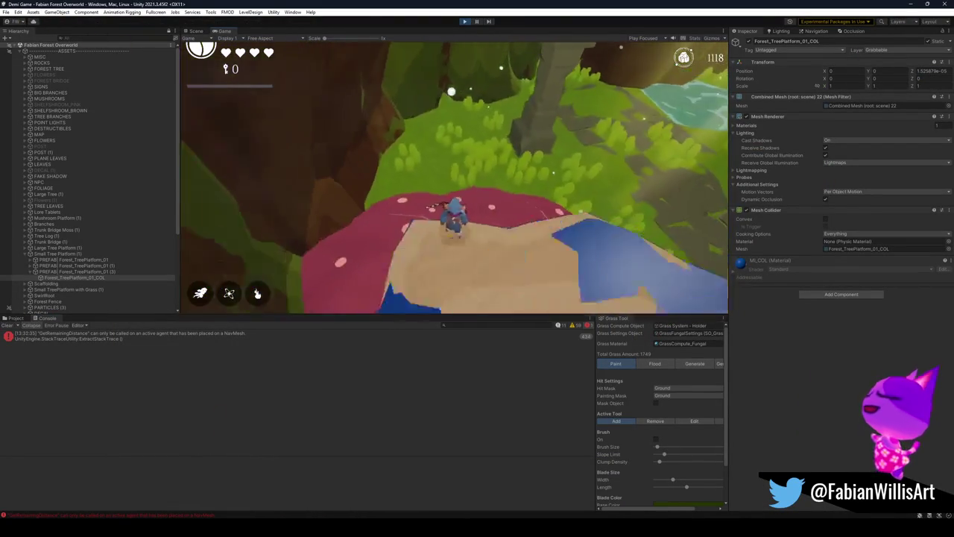
key(Escape)
click(197, 32)
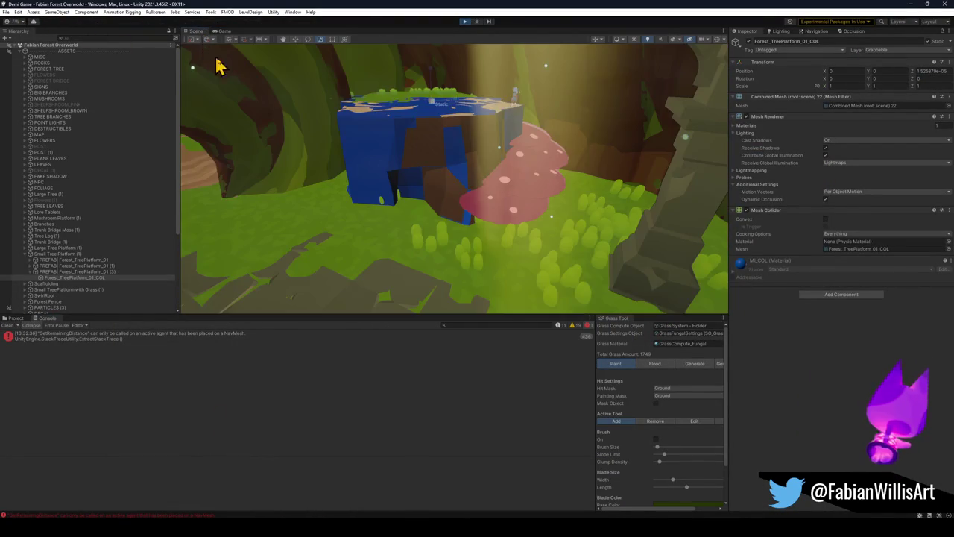
Toggle the tree platform's _COL Mesh Renderer, then resume the game in the Game view
mouse_move(466, 165)
mouse_down()
mouse_move(451, 192)
mouse_move(437, 156)
mouse_move(411, 154)
mouse_move(425, 208)
mouse_move(464, 196)
mouse_move(454, 211)
mouse_up()
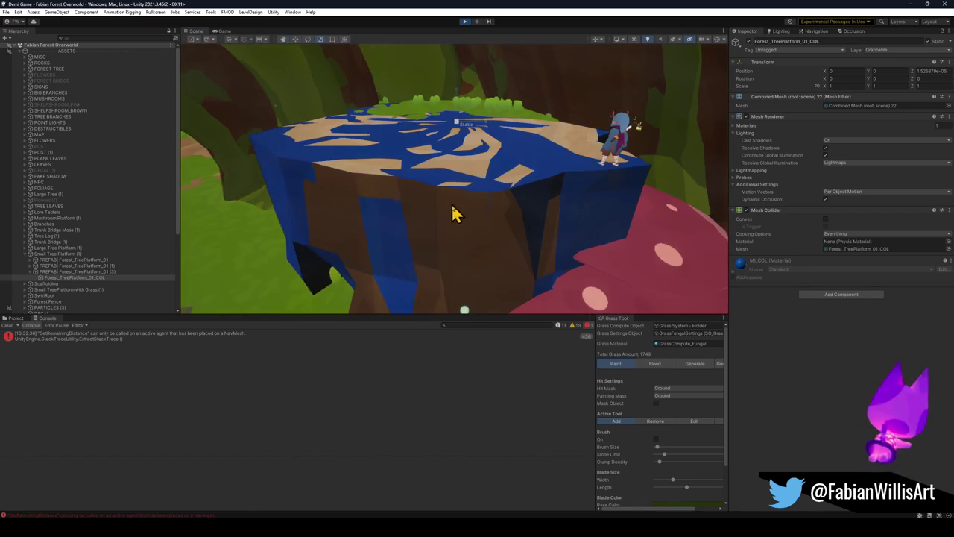
click(471, 237)
click(501, 230)
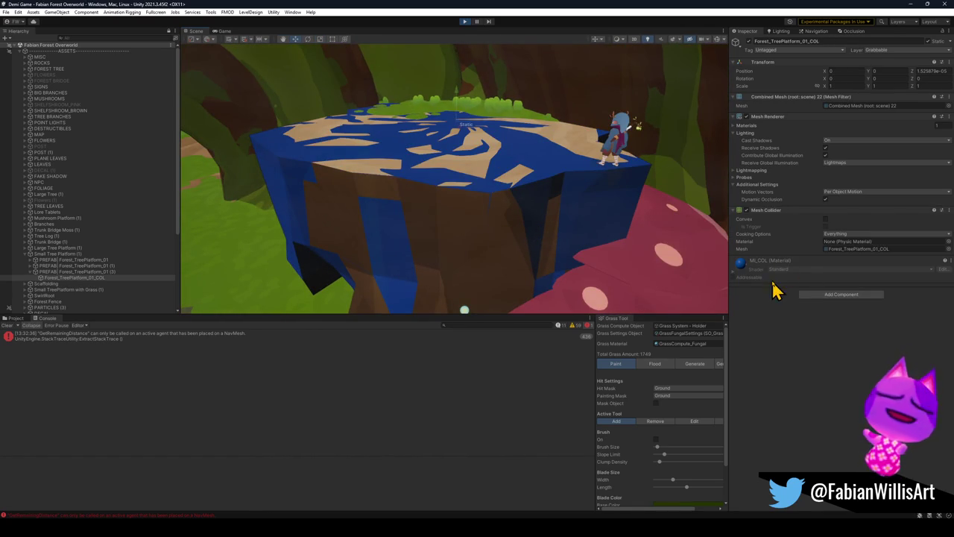
click(746, 117)
click(505, 240)
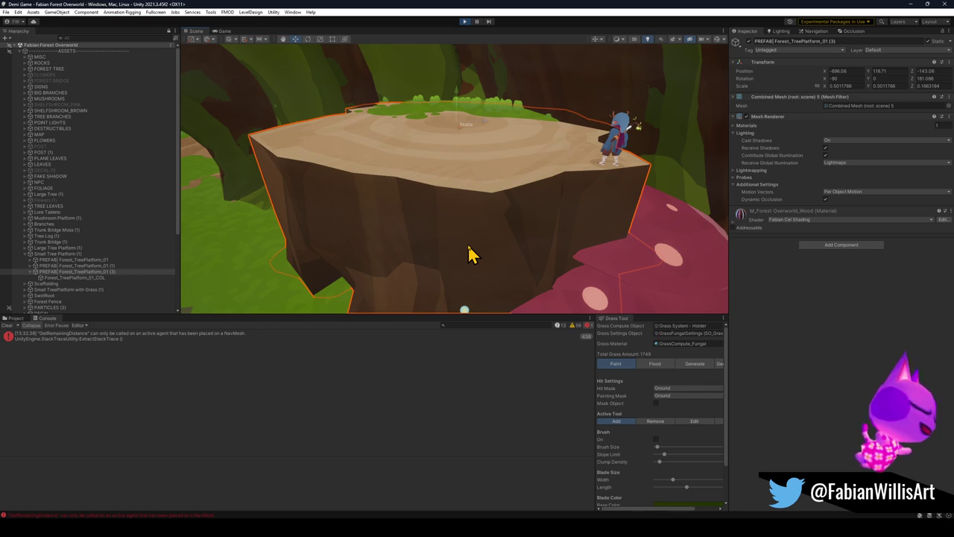
mouse_move(466, 252)
mouse_down()
mouse_move(481, 226)
mouse_move(500, 231)
mouse_up()
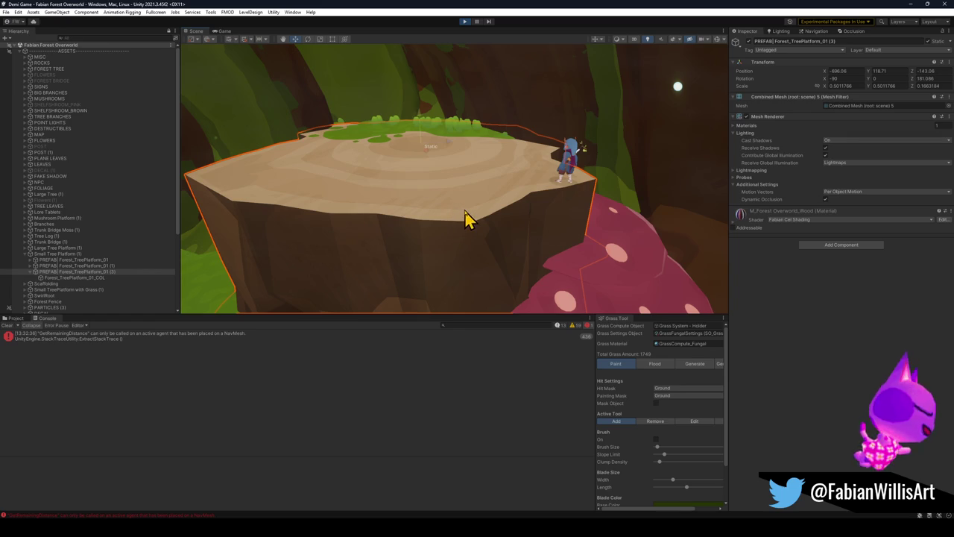
scroll(607, 175, up, 1)
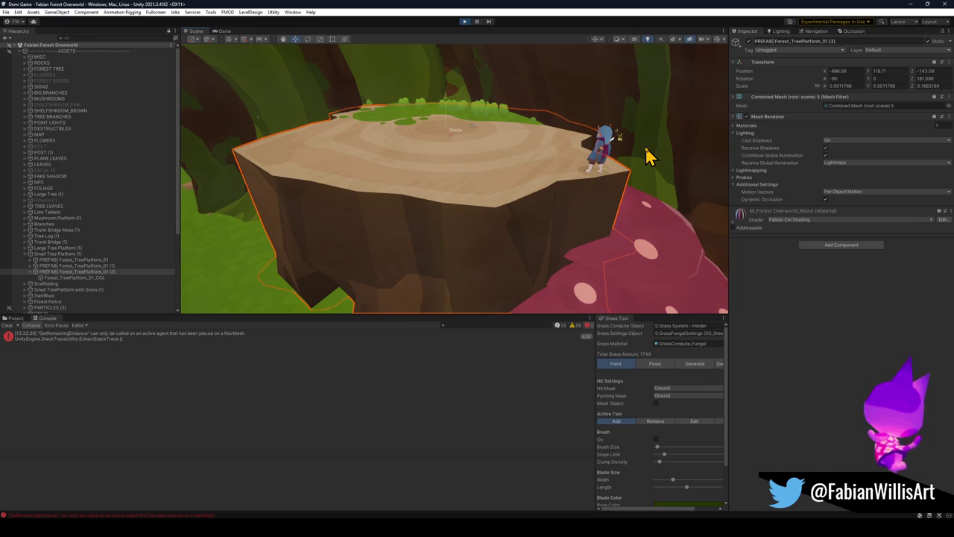
key(Down)
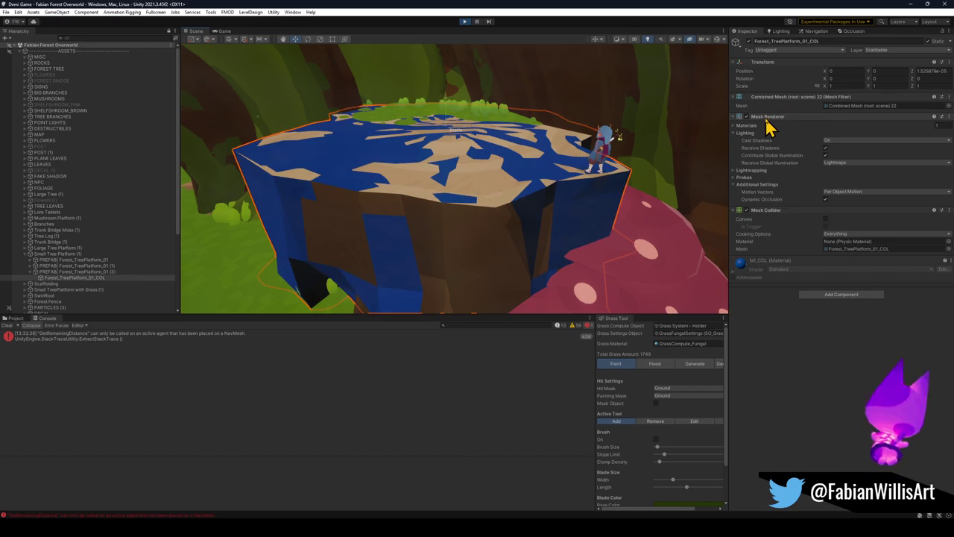
click(226, 32)
click(470, 144)
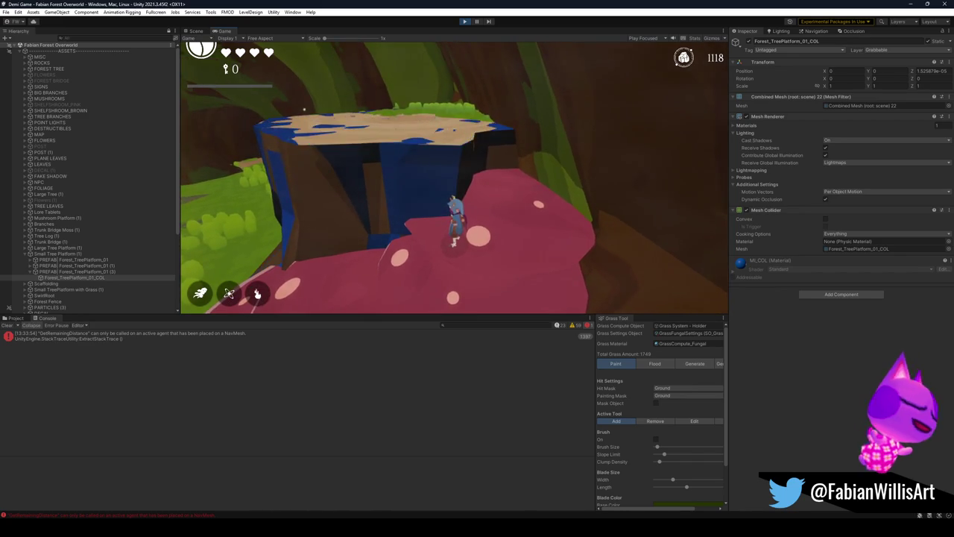
Play across the tree platform and forest path, then pause on the pause menu
key(Escape)
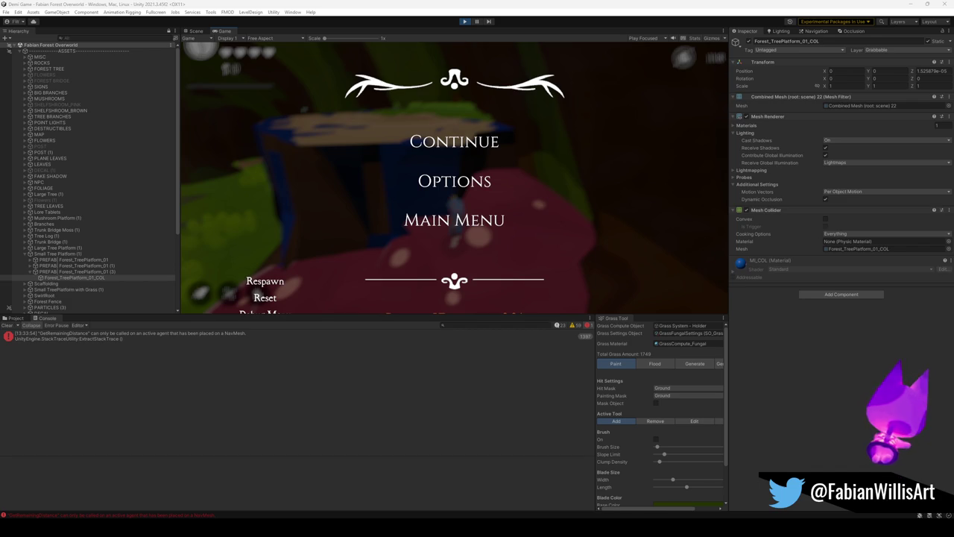
click(447, 140)
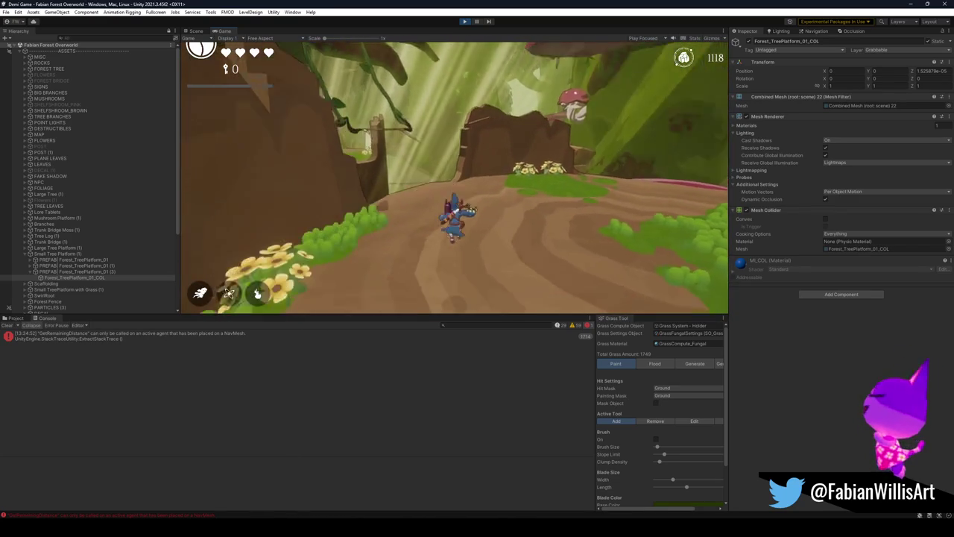
key(Escape)
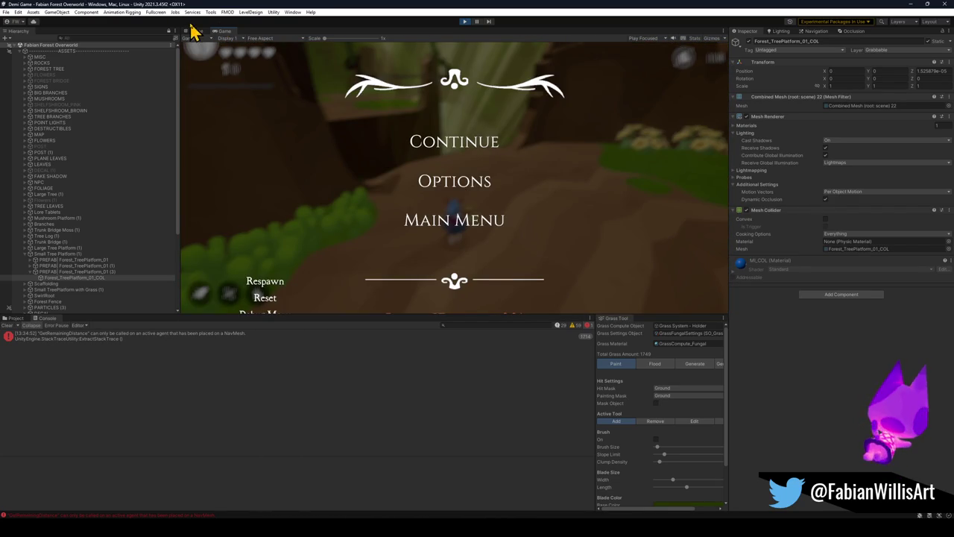
Move sm_tree_platform_b.008 from the Default layer to Grabbable and resume the game
click(196, 31)
key(w)
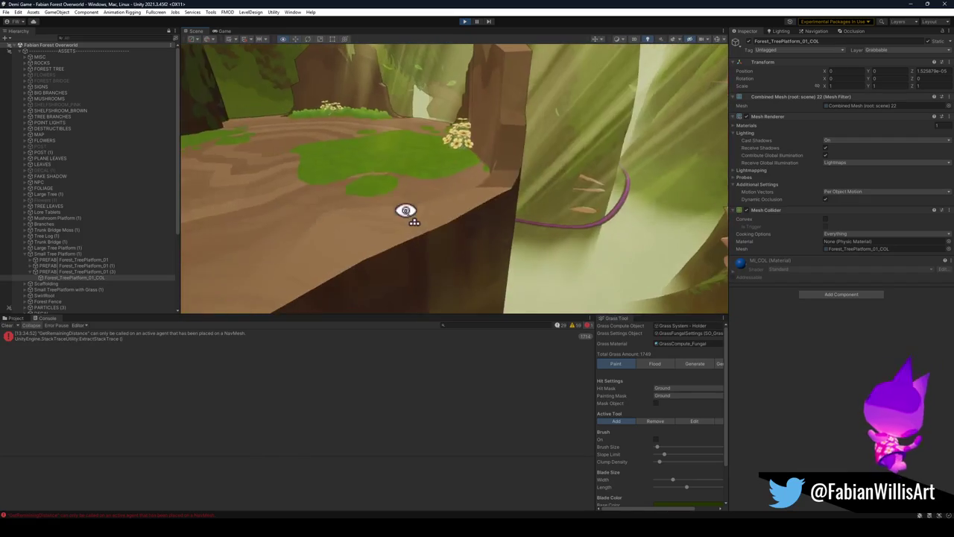
click(418, 231)
key(f)
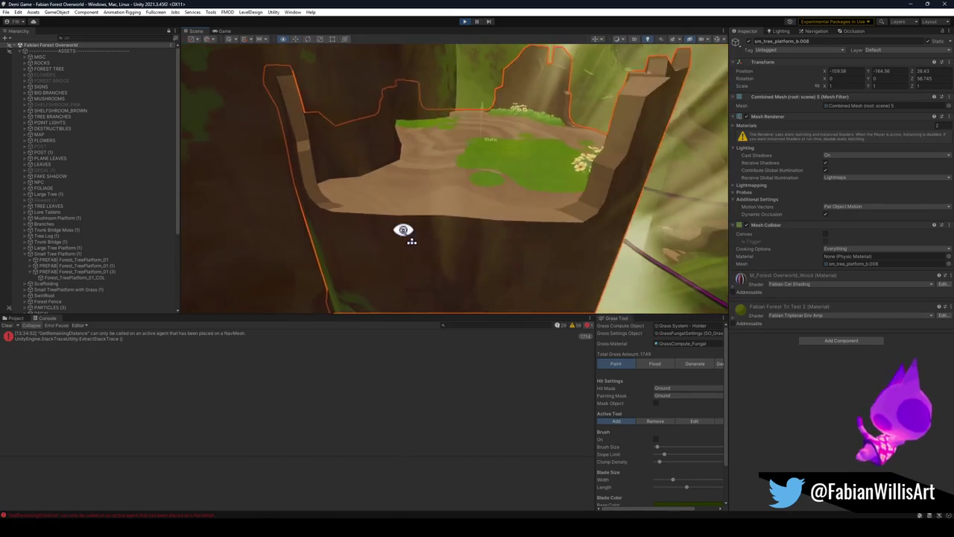
click(868, 49)
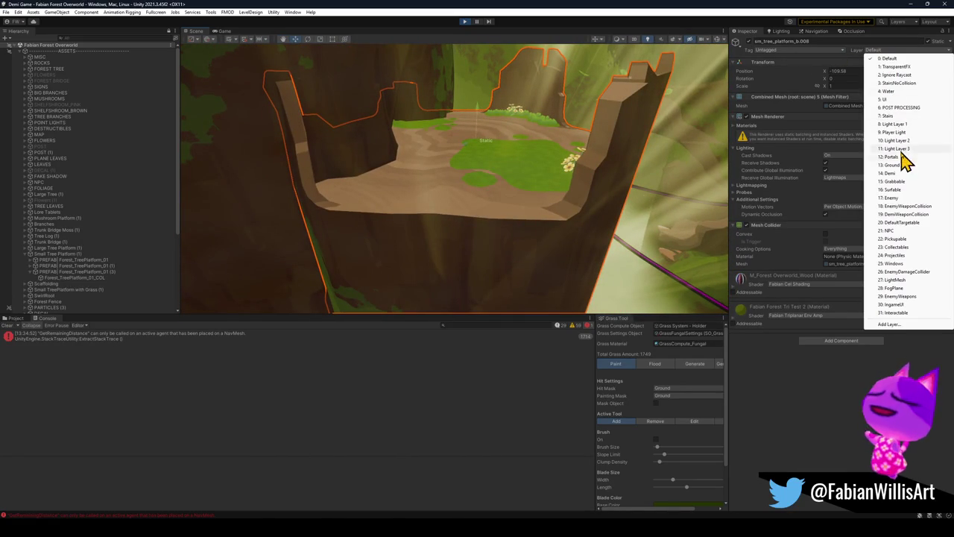
click(903, 188)
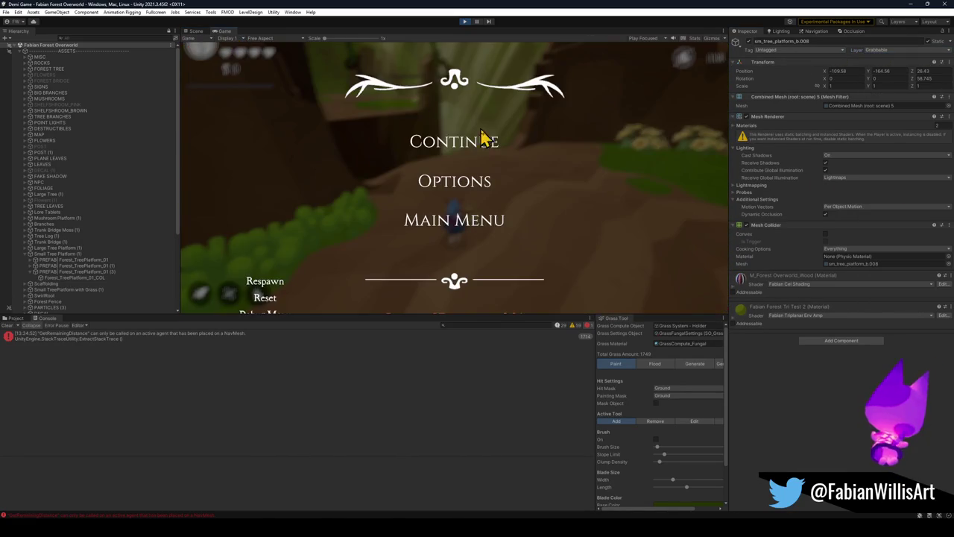
click(479, 149)
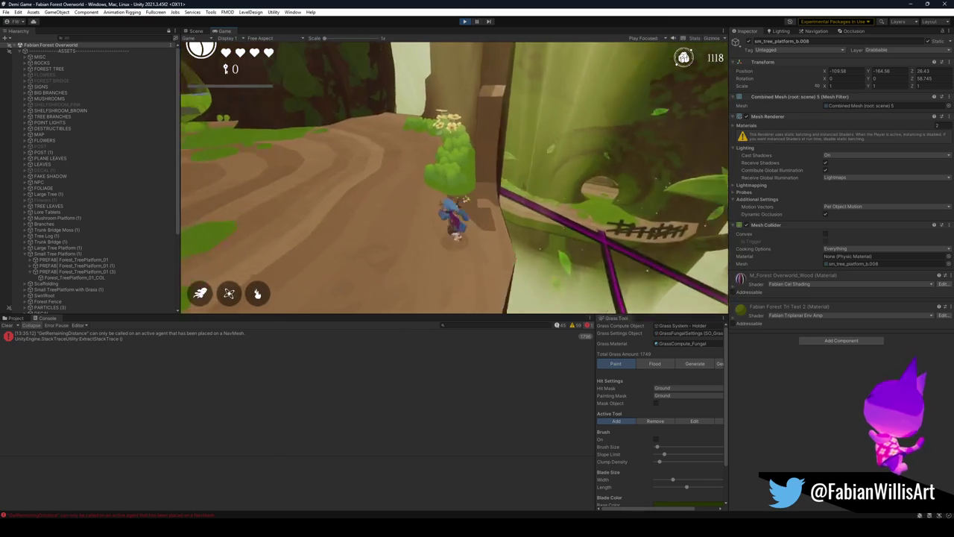
Play along the forest path past the platforms, then pause the game
key(Escape)
Create a new cube from the hierarchy's create-object menu behind the platform
click(196, 31)
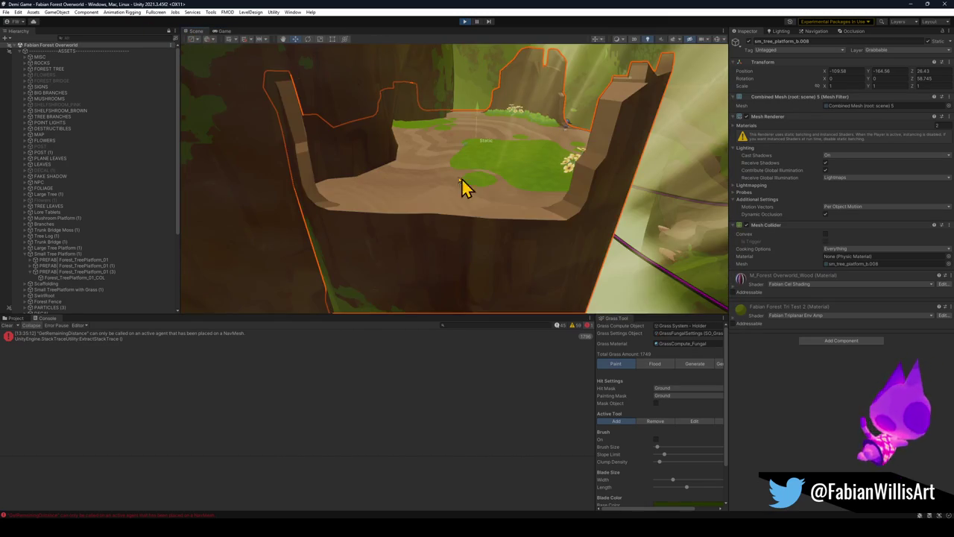
drag(479, 151, 469, 164)
key(ctrl+a)
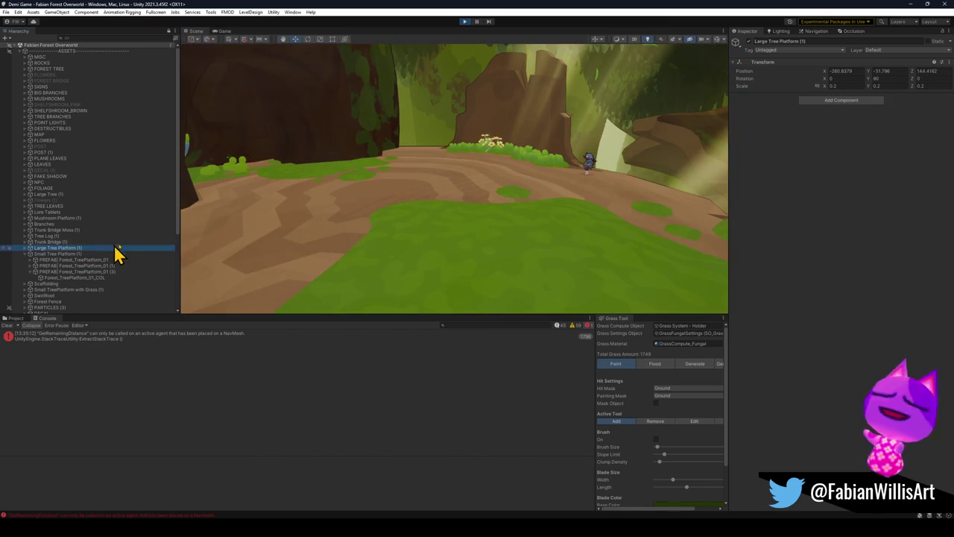
key(Left)
key(Right)
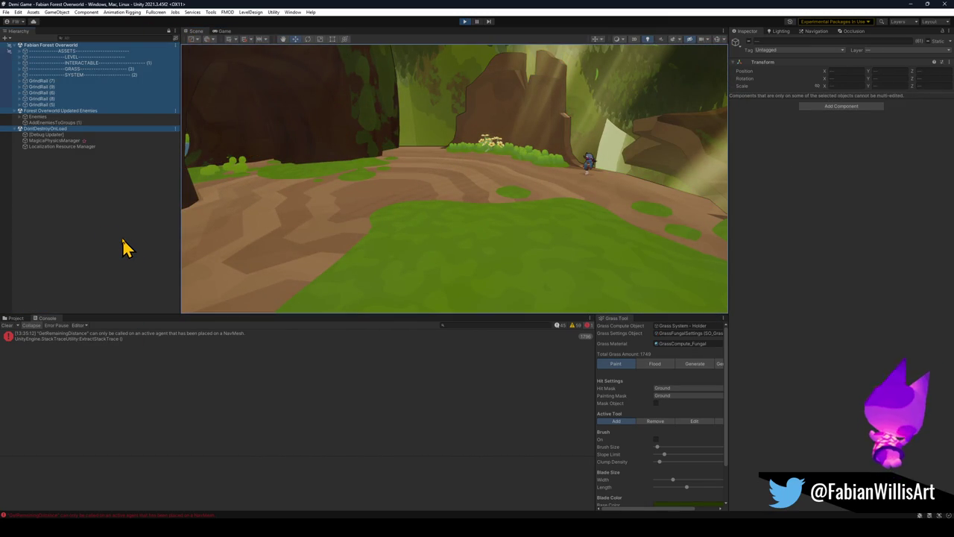
click(101, 223)
right_click(108, 195)
mouse_move(152, 332)
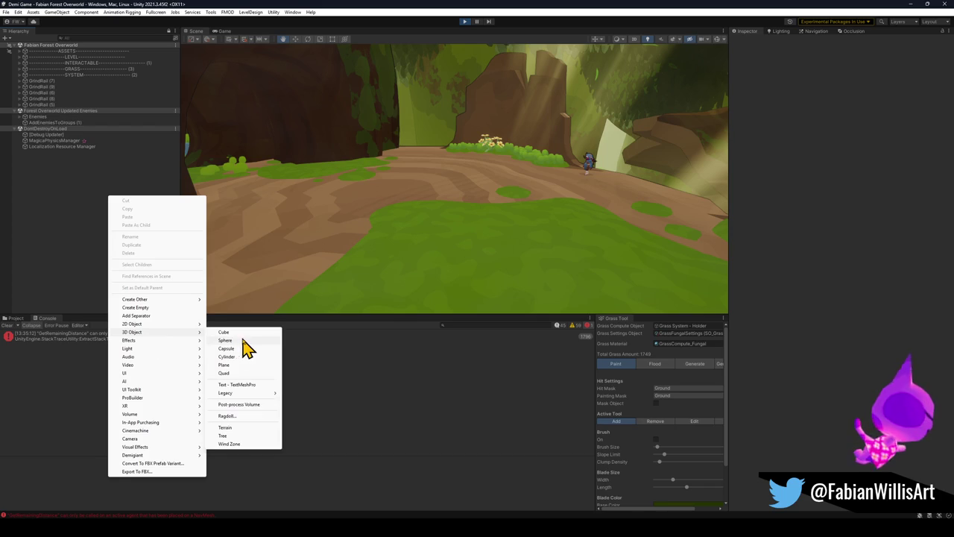
click(228, 332)
Scale the cube up to about 3.96 and raise it slightly above the ground
text(rw)
key(Return)
key(r)
drag(519, 197, 571, 202)
key(w)
drag(452, 181, 451, 153)
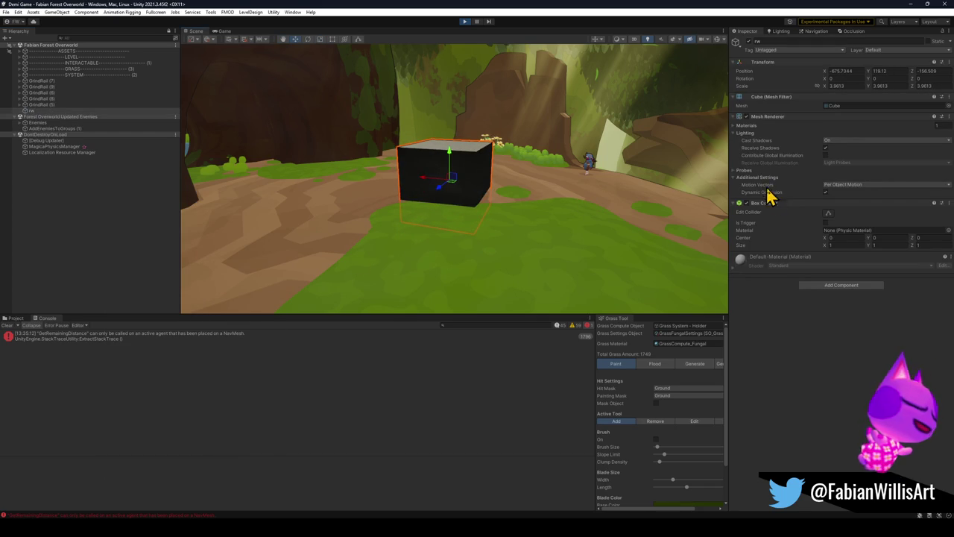
Put the cube on the Grabbable layer and start Play mode
click(891, 52)
click(913, 181)
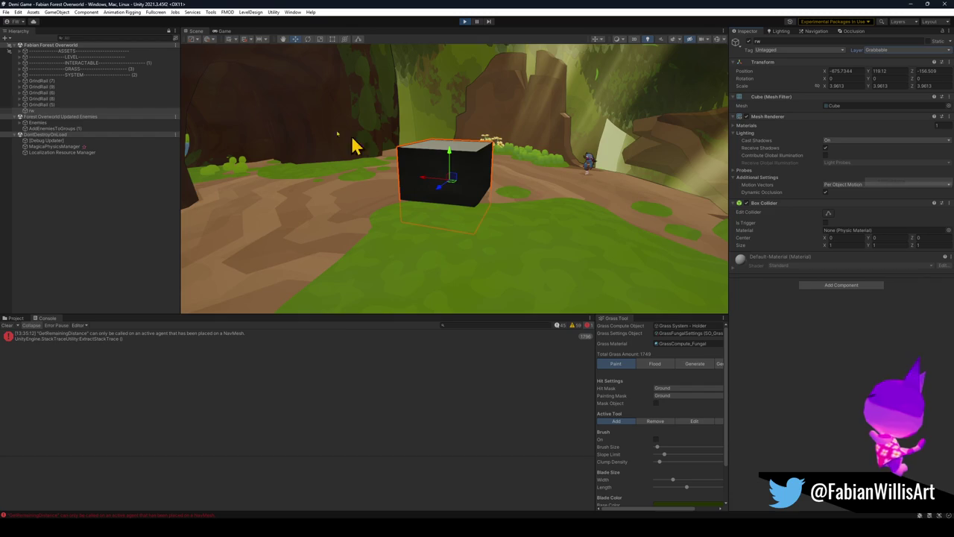
click(447, 146)
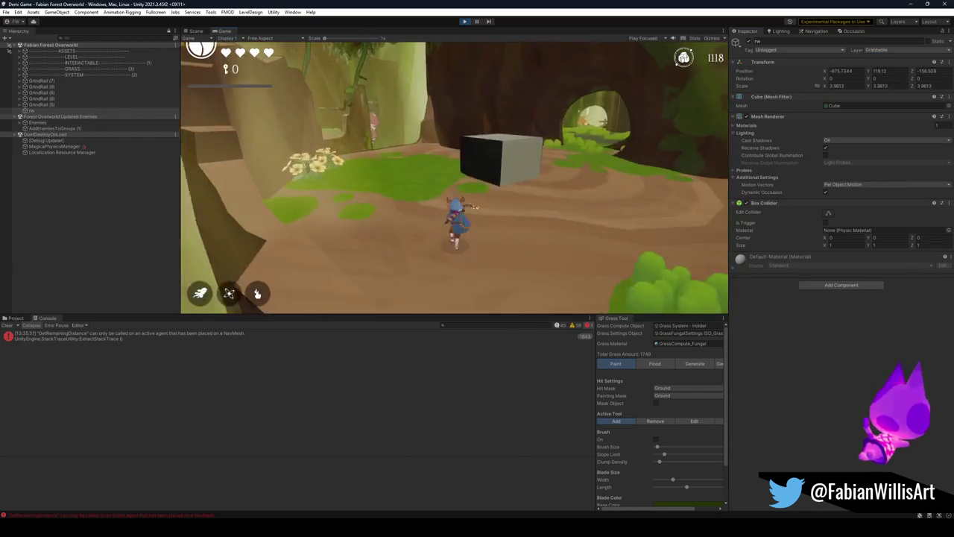
Run the character onto the cube's top, pause, then resume play
key(space)
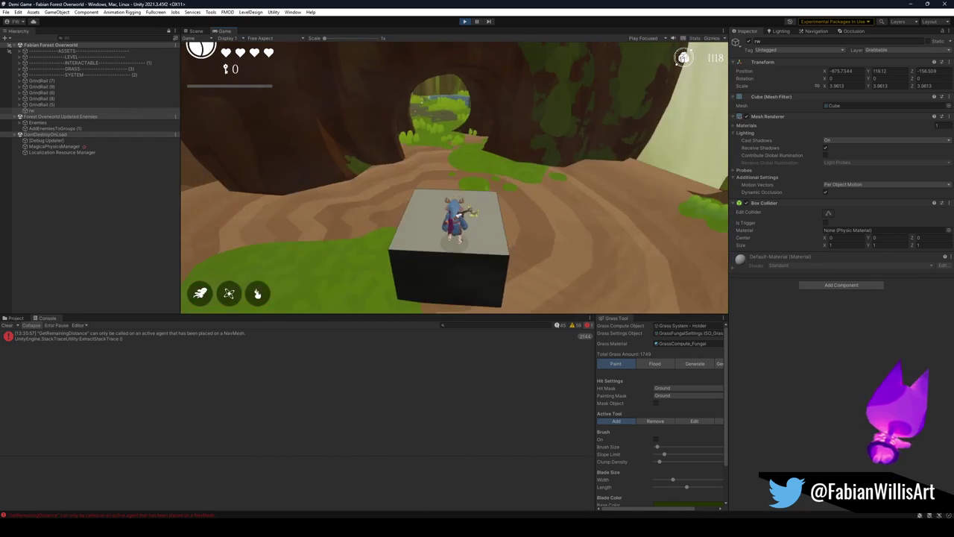
key(Escape)
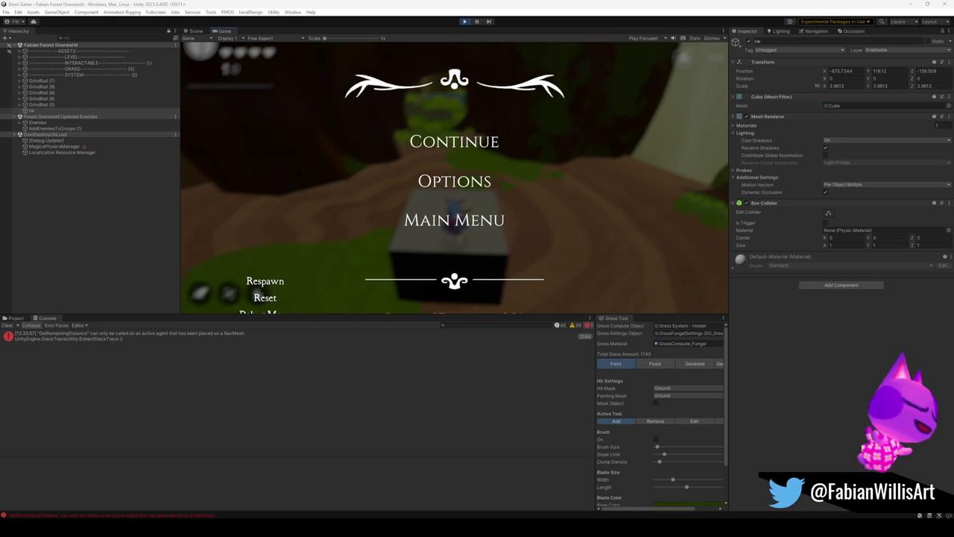
click(485, 148)
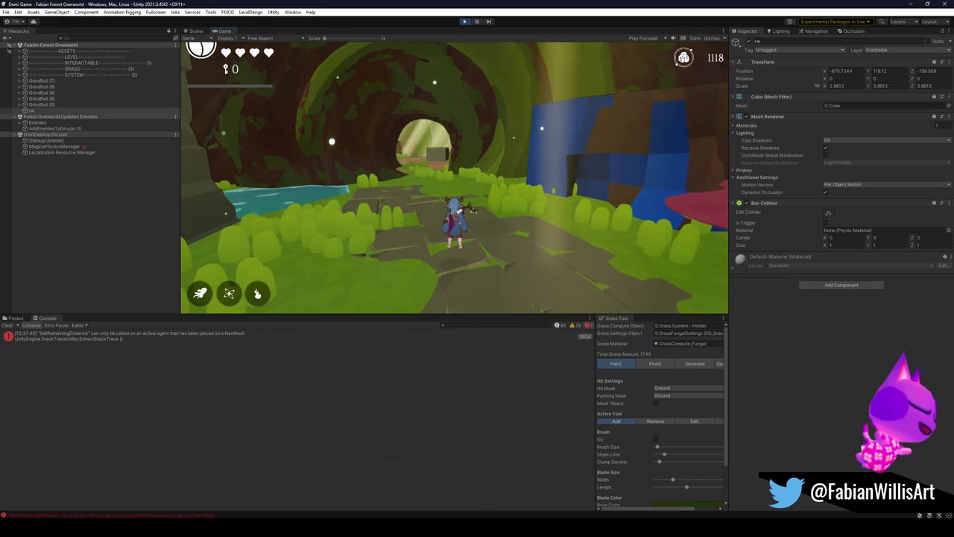
Pause the game in the forest tunnel and bring GitHub Desktop to the front
key(Escape)
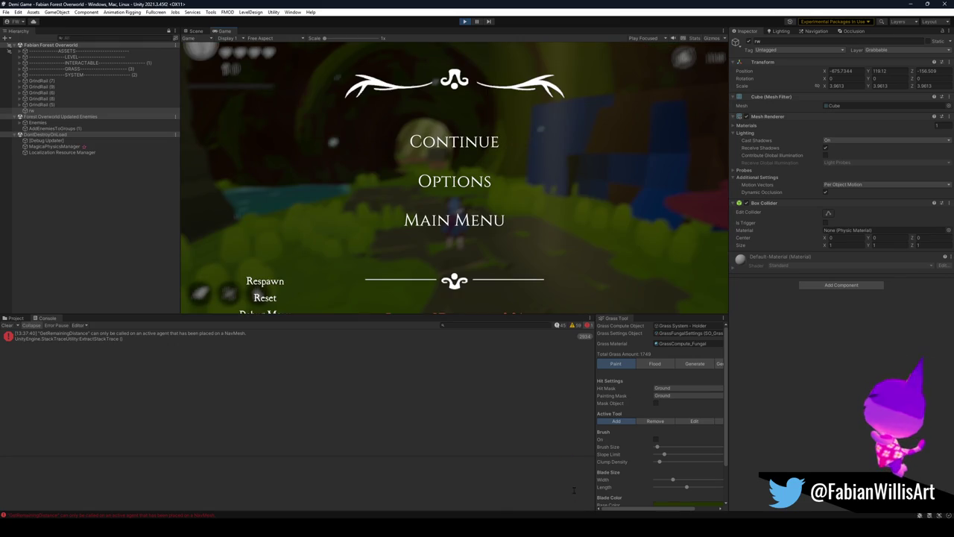
key(alt+Tab)
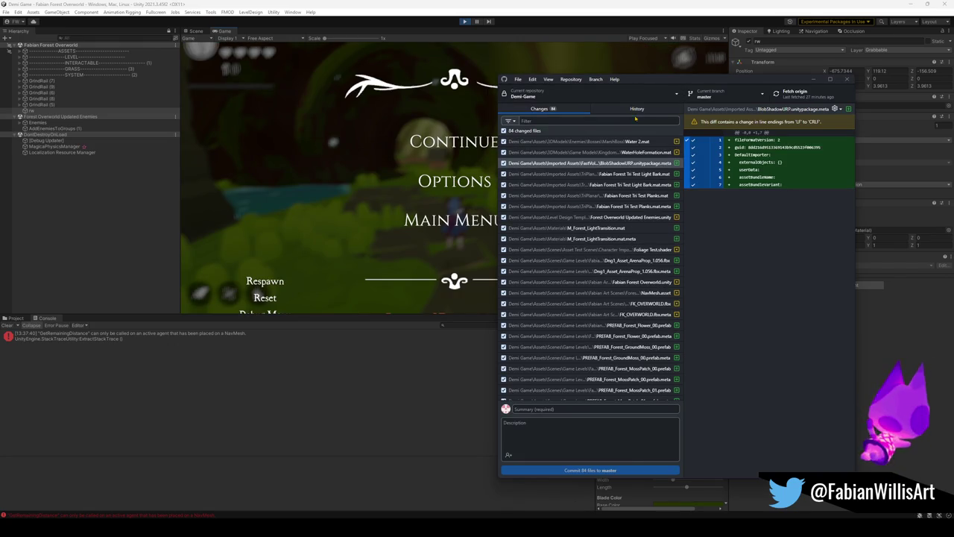
Review the Demi Game repository's commit history in a maximized window, then minimize it
click(637, 109)
double_click(641, 79)
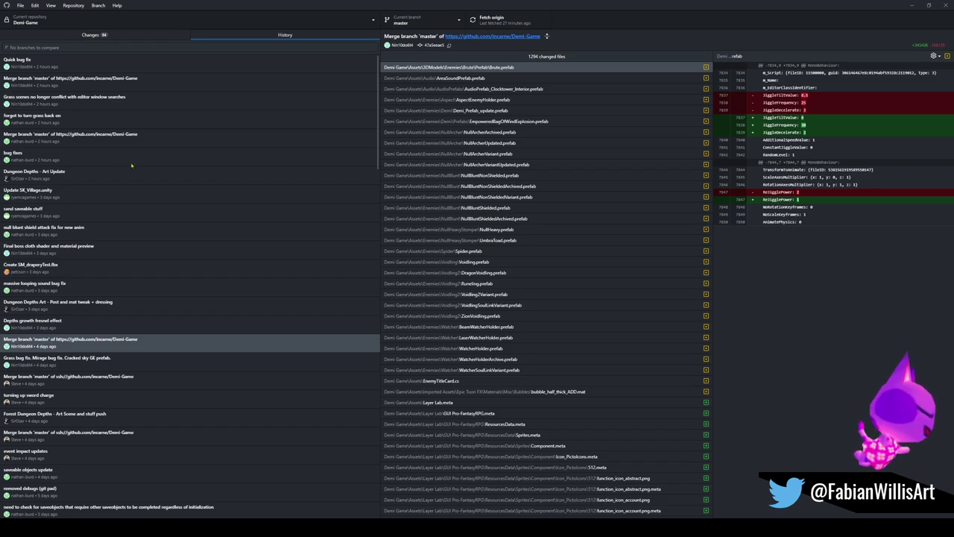
click(908, 7)
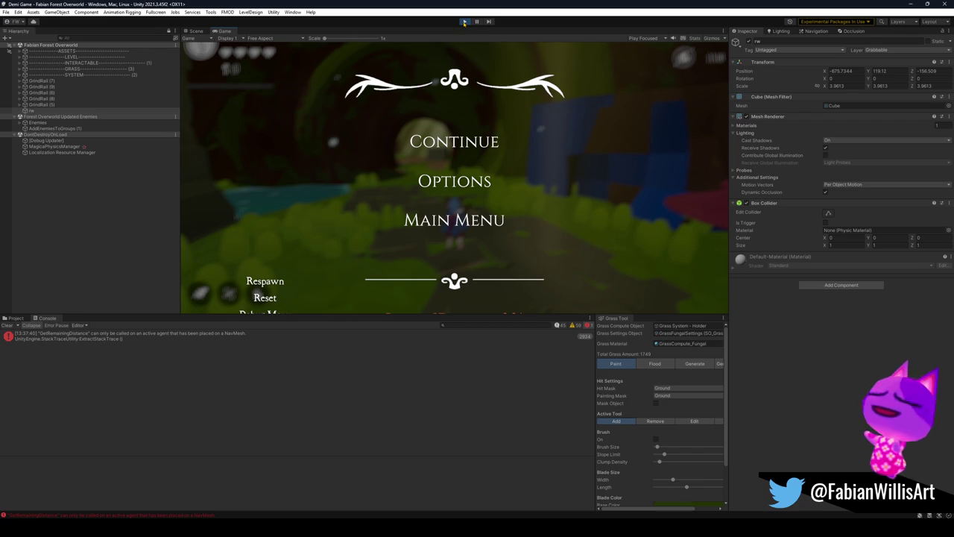
Stop Play mode and search the Project panel for 'sand overworld', checking the Sand Dungeon Overworld scenes
click(464, 23)
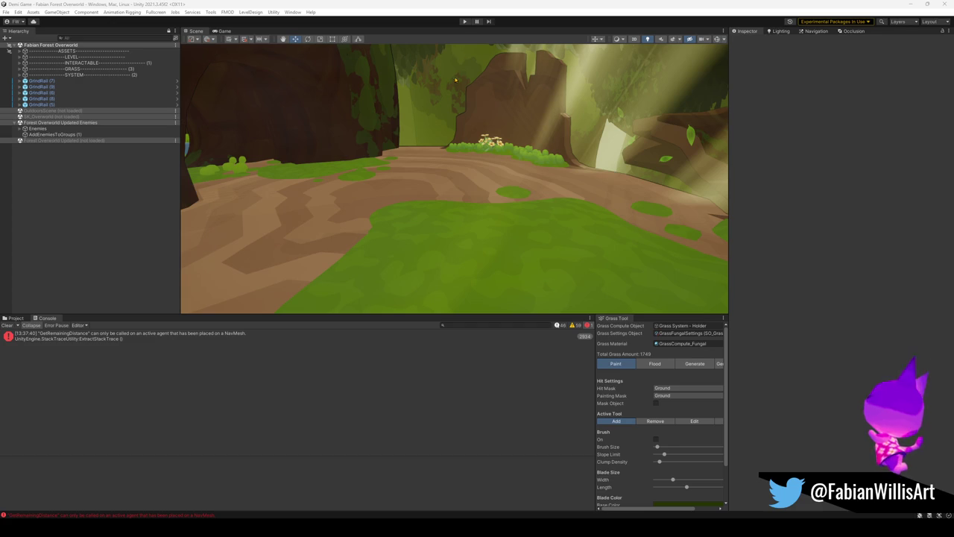
click(15, 318)
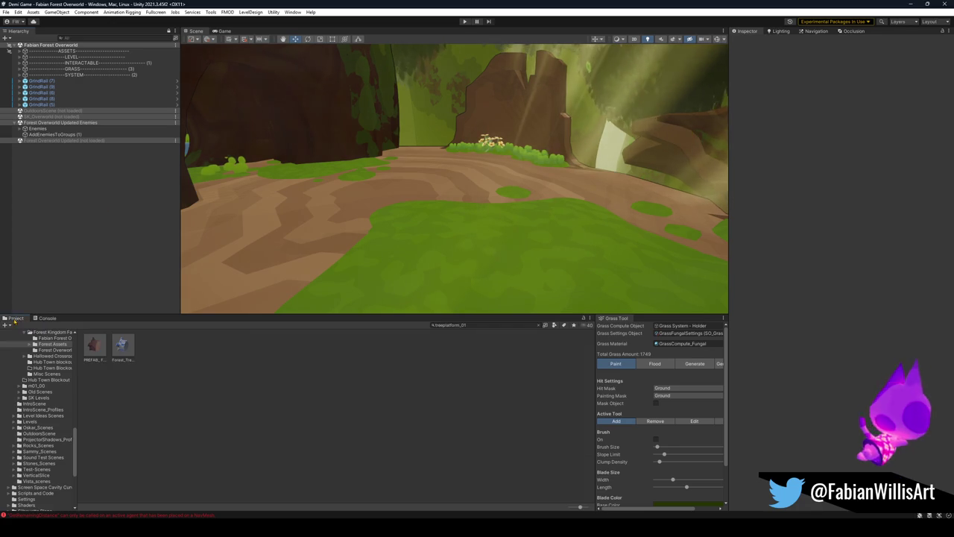
click(480, 326)
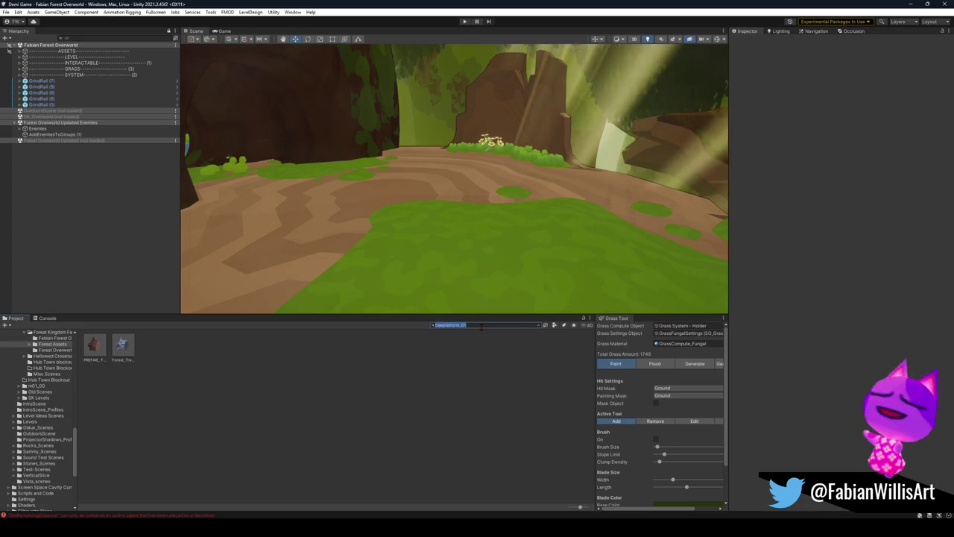
text(sand kingdom ove)
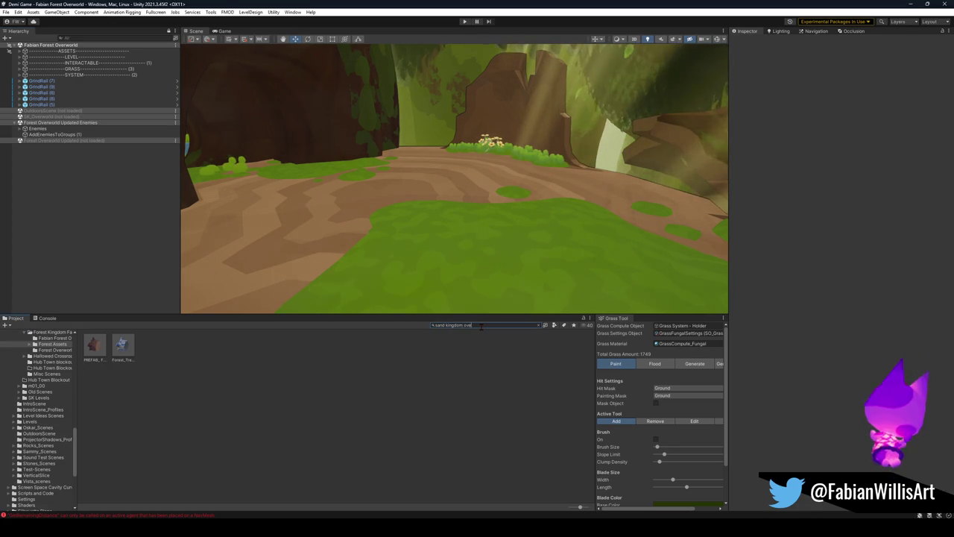
text(rworld)
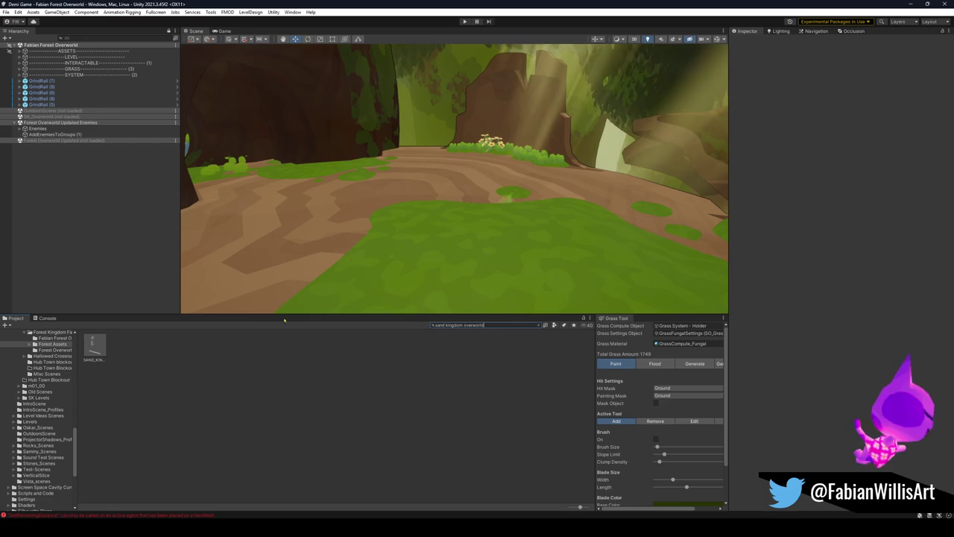
click(490, 326)
text(sand overworld)
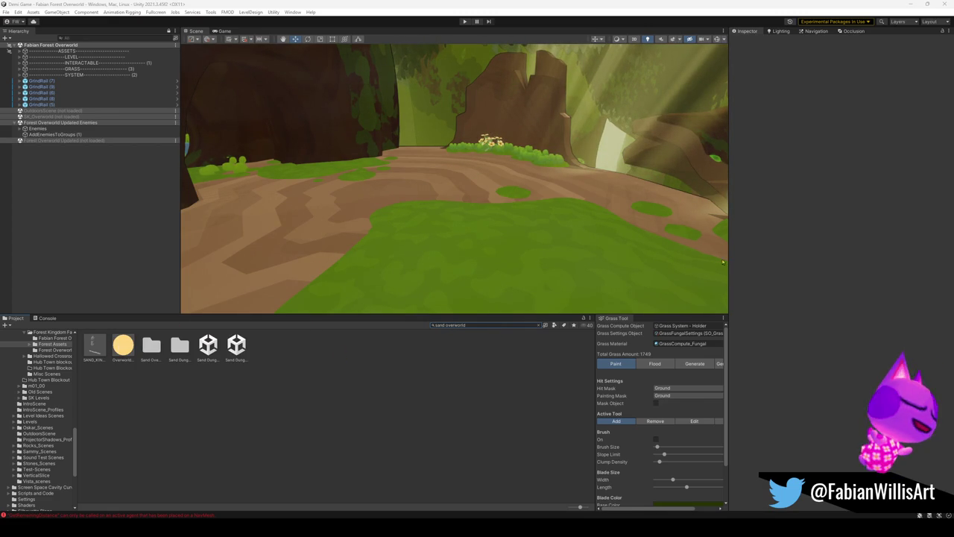
click(208, 349)
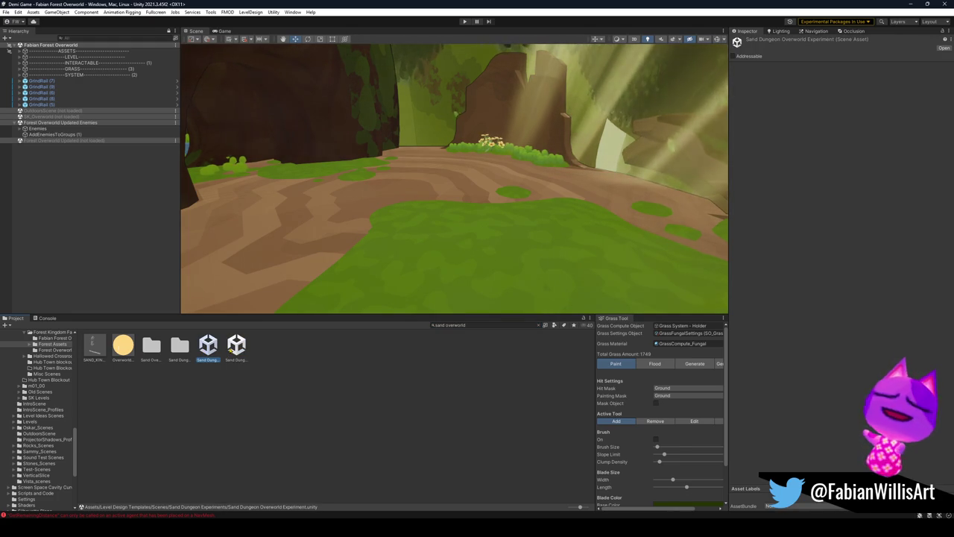
click(235, 347)
Search again and inspect SK_Overworld_Shaders, SK_Overworld_Enemies and the main SK_Overworld scene
click(477, 326)
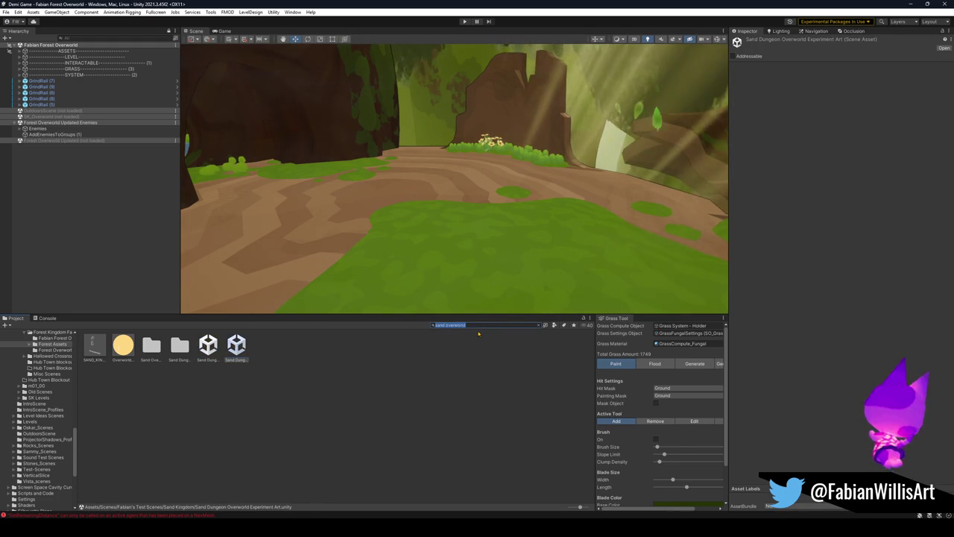
text(sl)
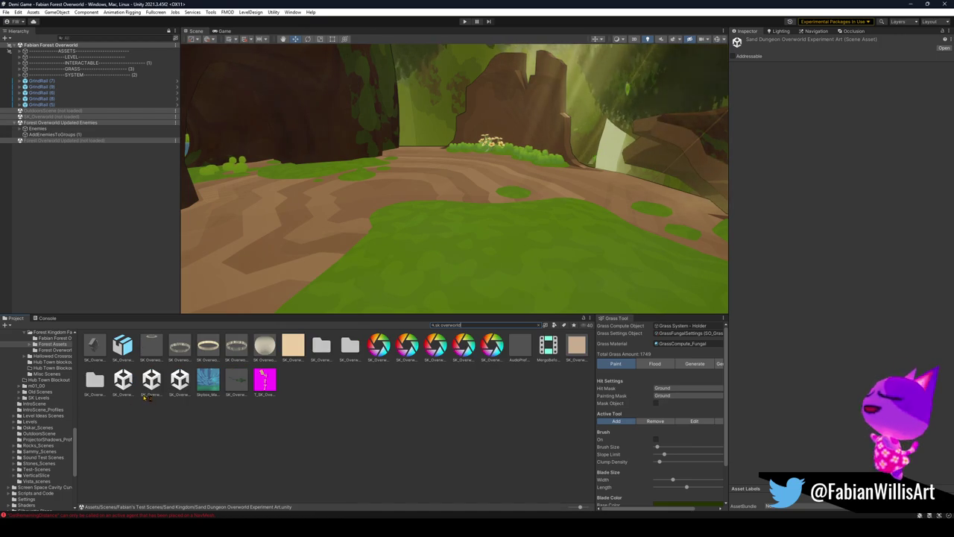
click(180, 381)
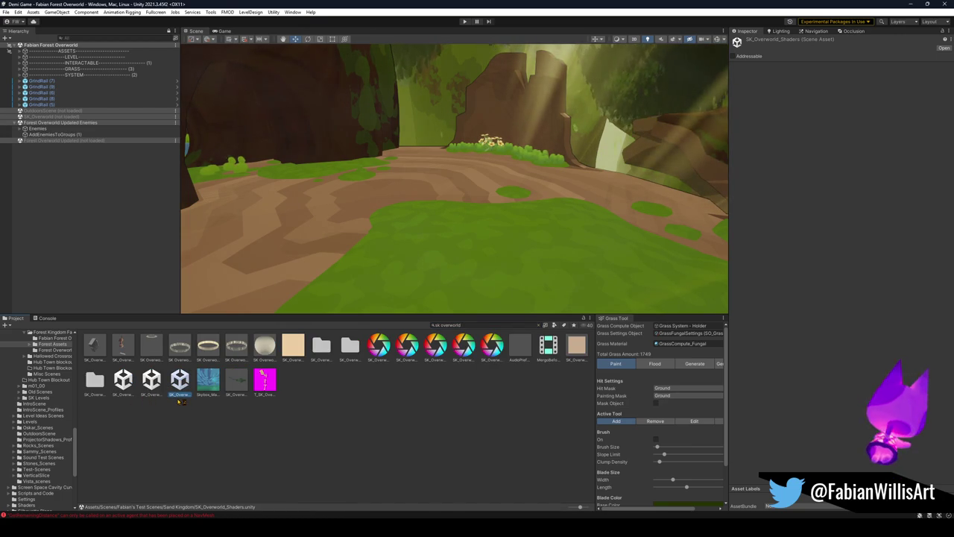
click(151, 380)
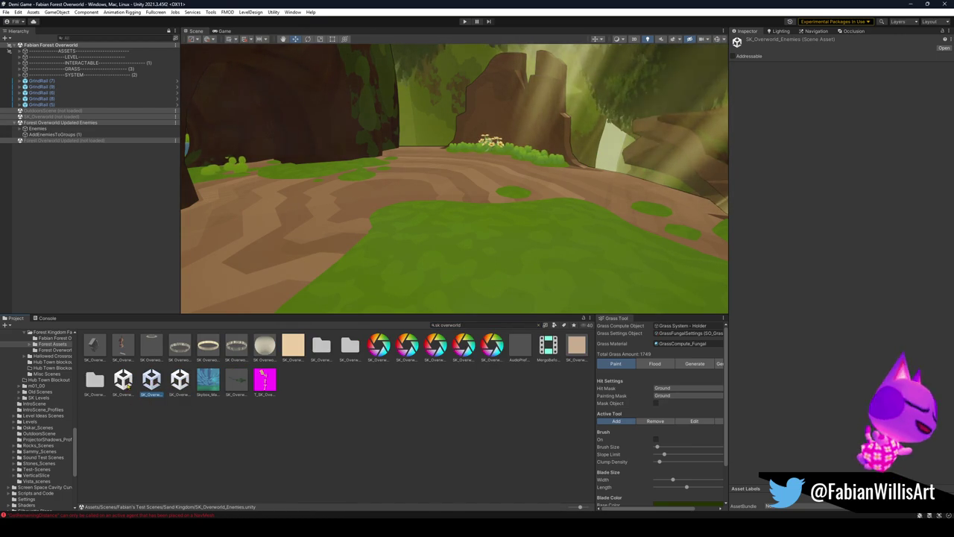
click(123, 380)
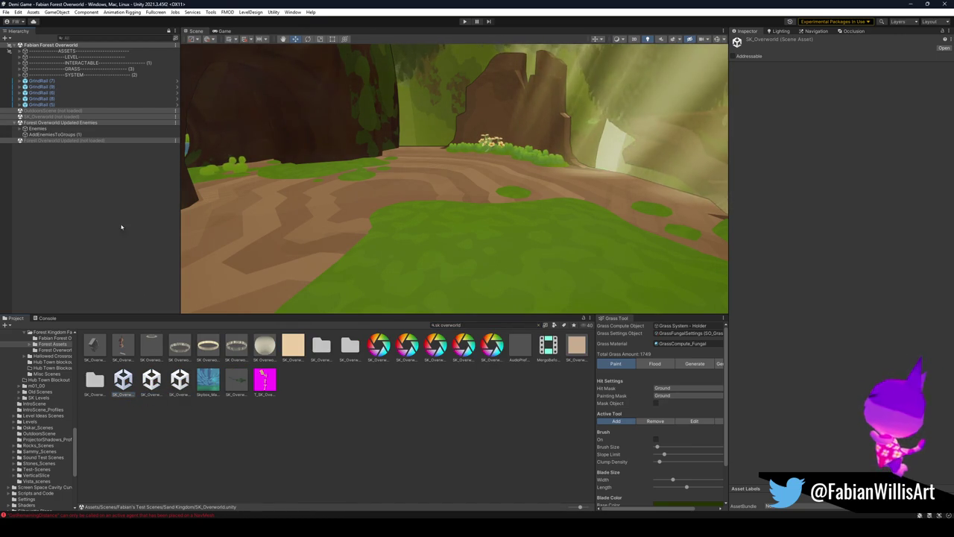
Load SK_Overworld, unload Fabian Forest Overworld and Forest Overworld Updated Enemies, then enter Play mode
right_click(60, 117)
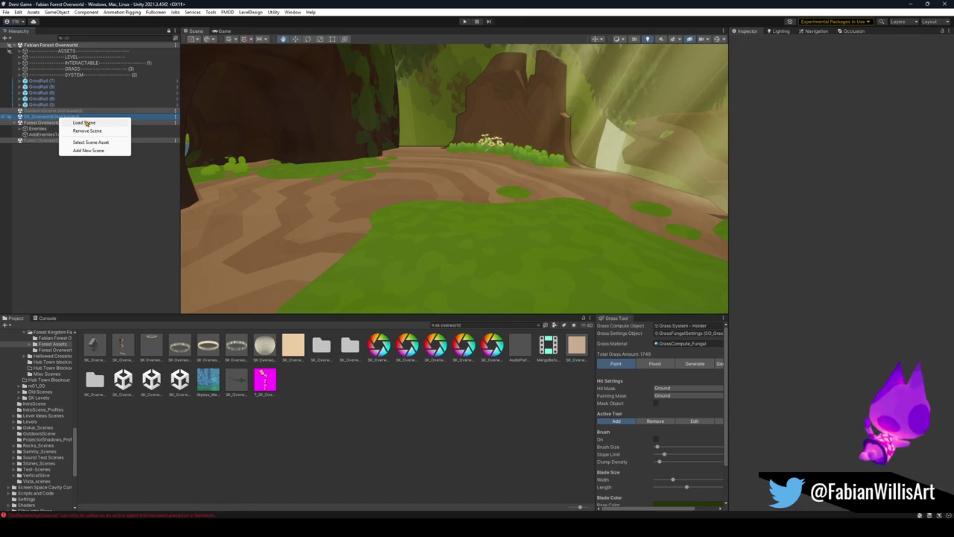
click(86, 123)
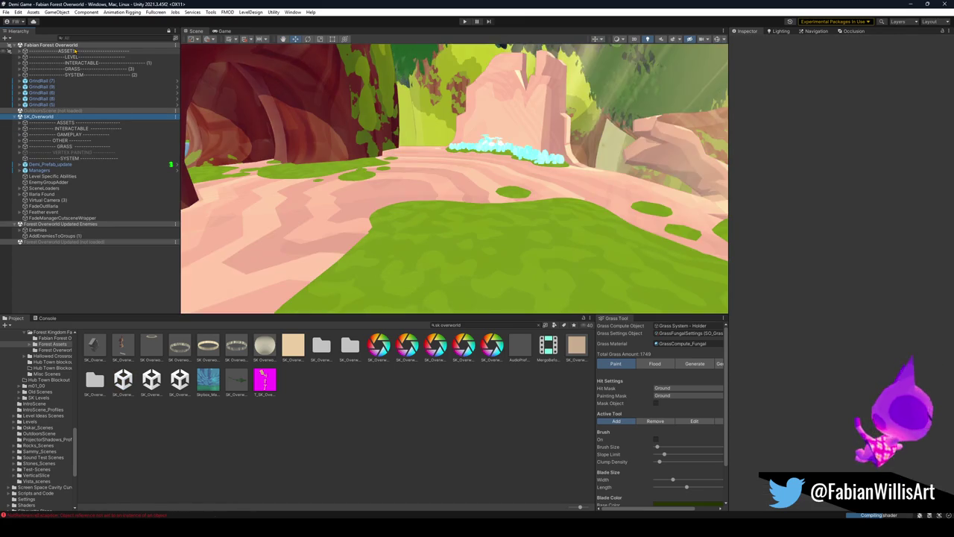
right_click(77, 45)
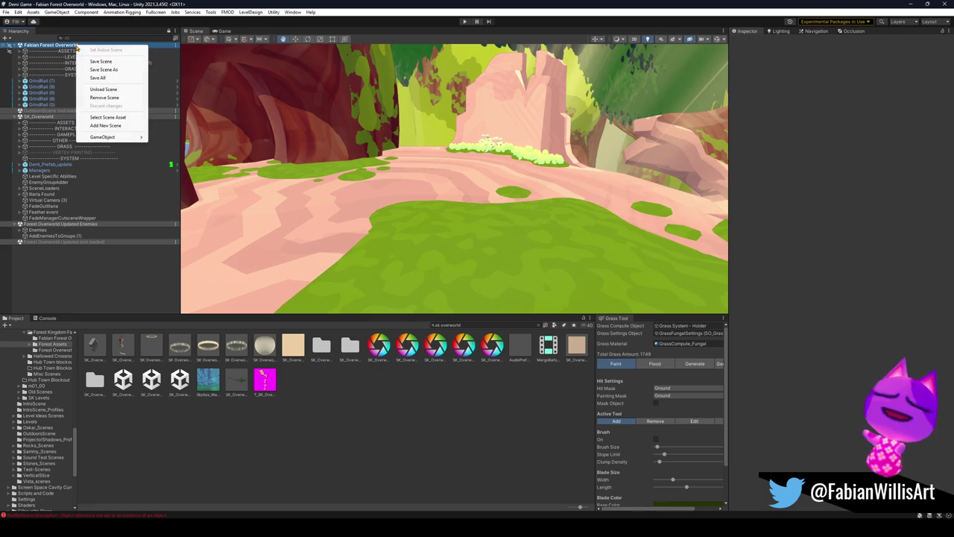
click(125, 90)
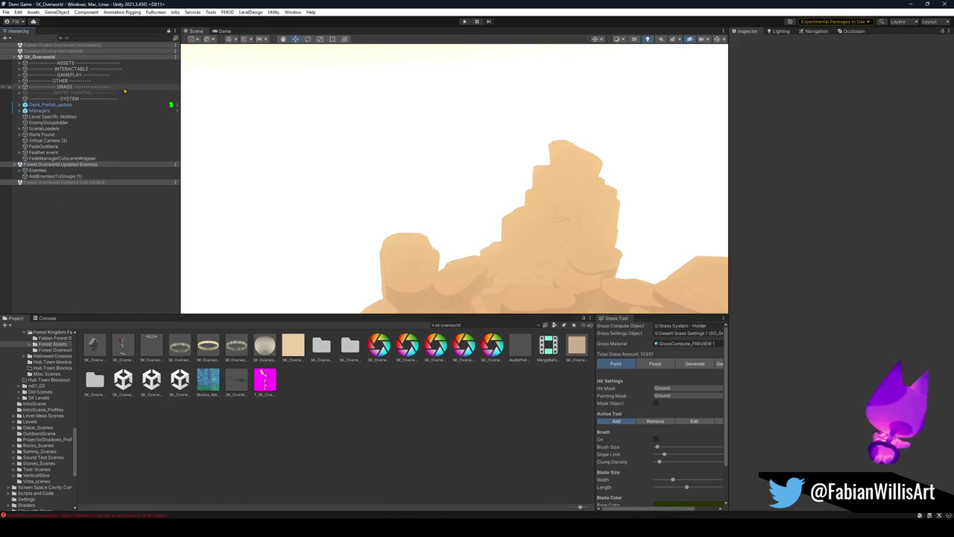
right_click(73, 163)
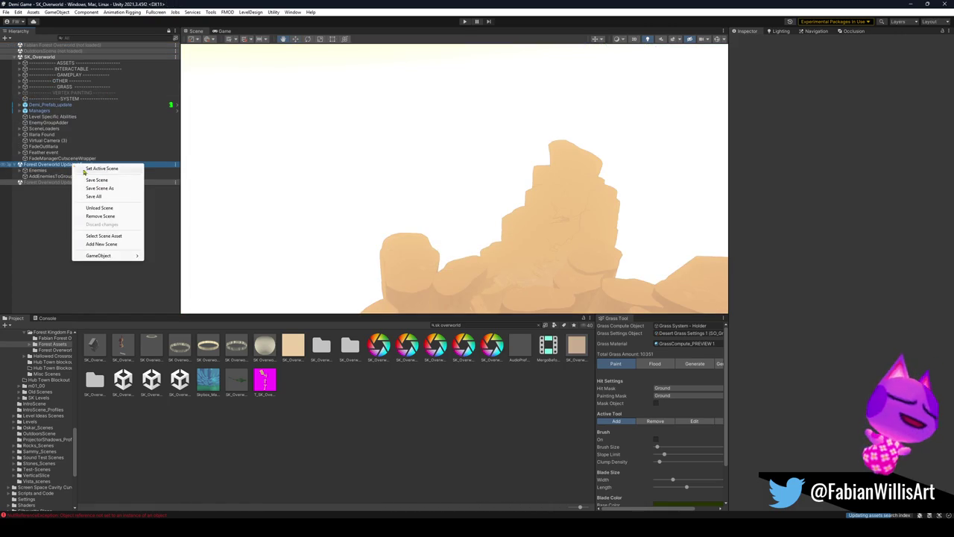
click(104, 207)
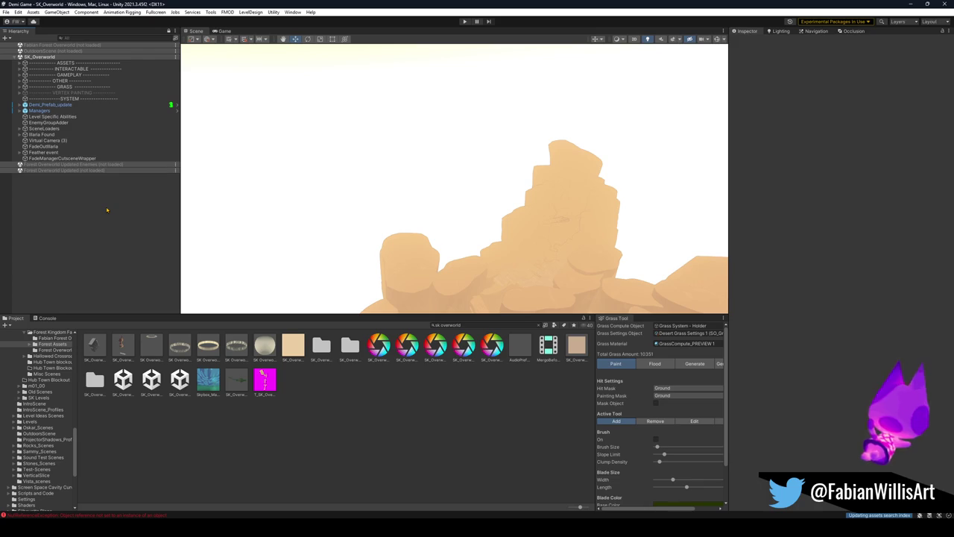
mouse_move(266, 181)
mouse_down()
mouse_move(272, 189)
mouse_move(262, 191)
mouse_up()
click(463, 21)
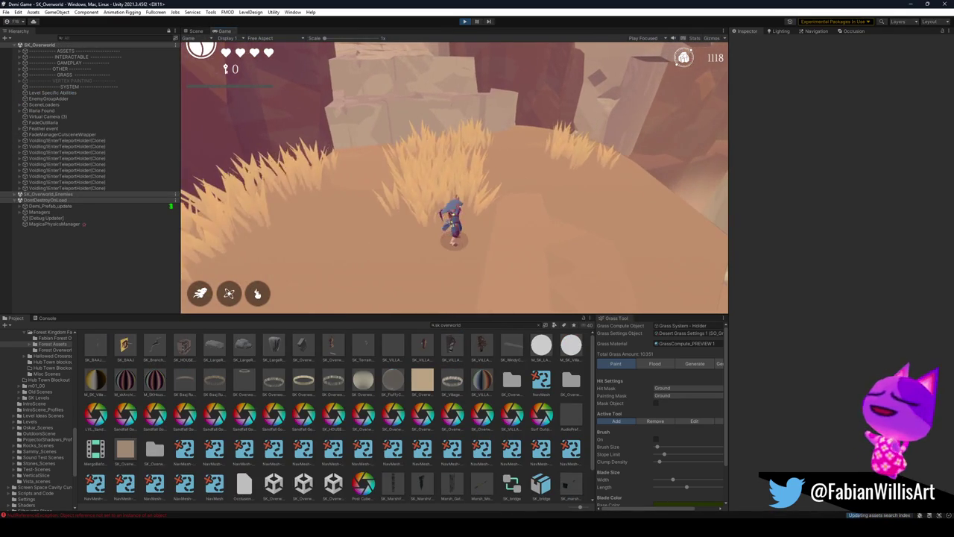
Go fullscreen and run, jump and dash up the sand canyon through the wooden fence
key(F10)
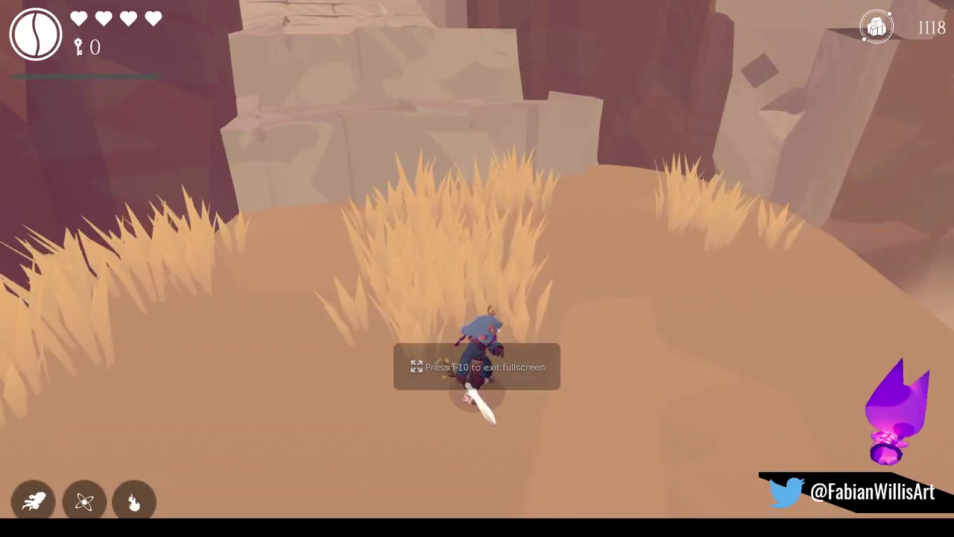
key(w)
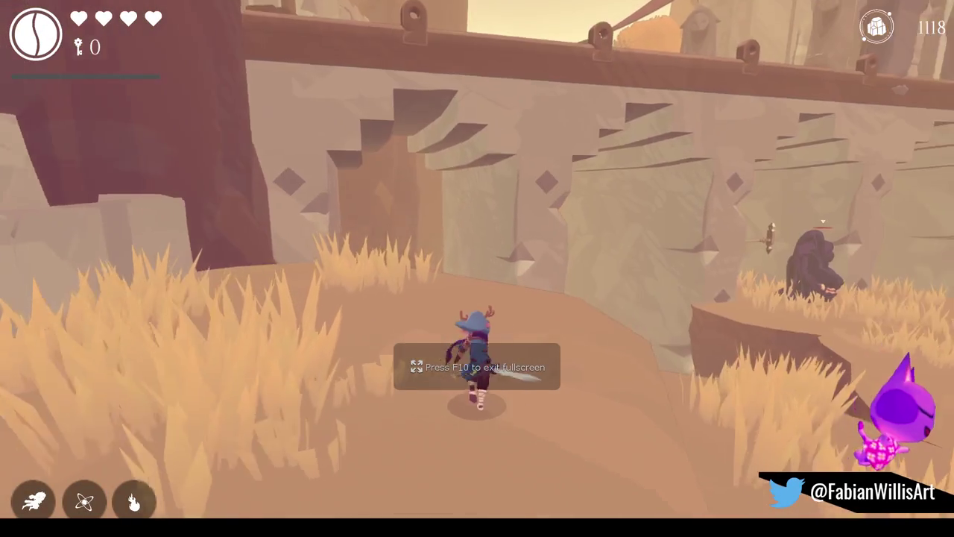
key(space)
key(w)
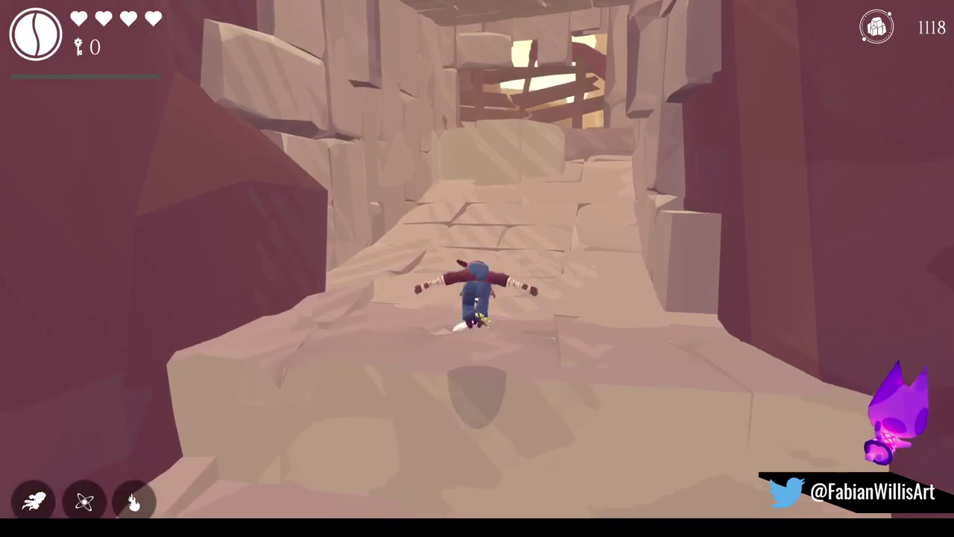
key(w)
key(space)
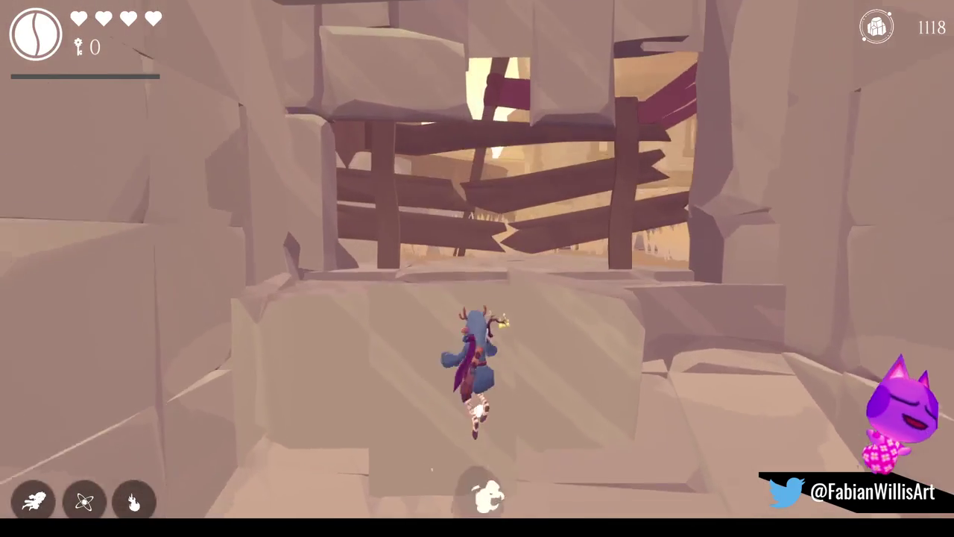
key(shift)
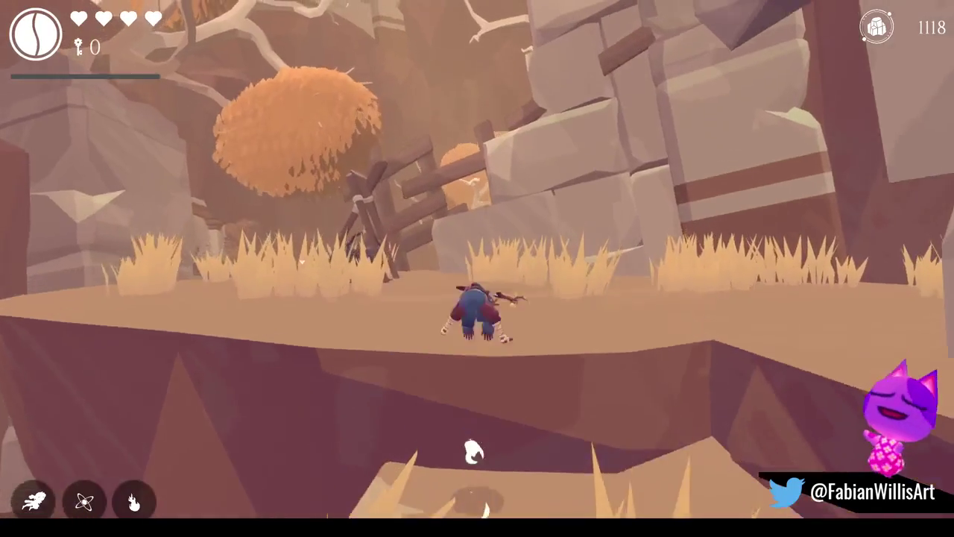
Run past the rock arch and stone gate through the tall grass toward the ruined arch
key(w)
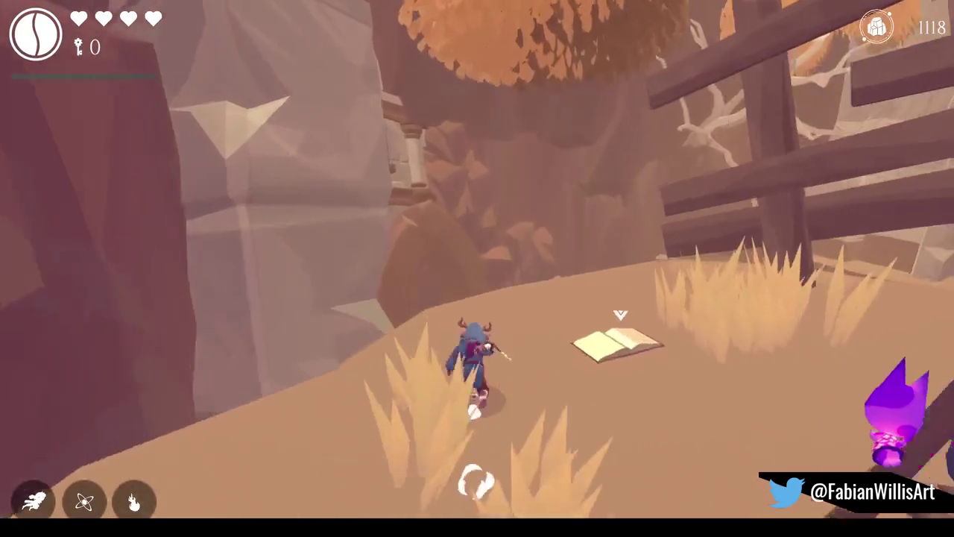
key(w)
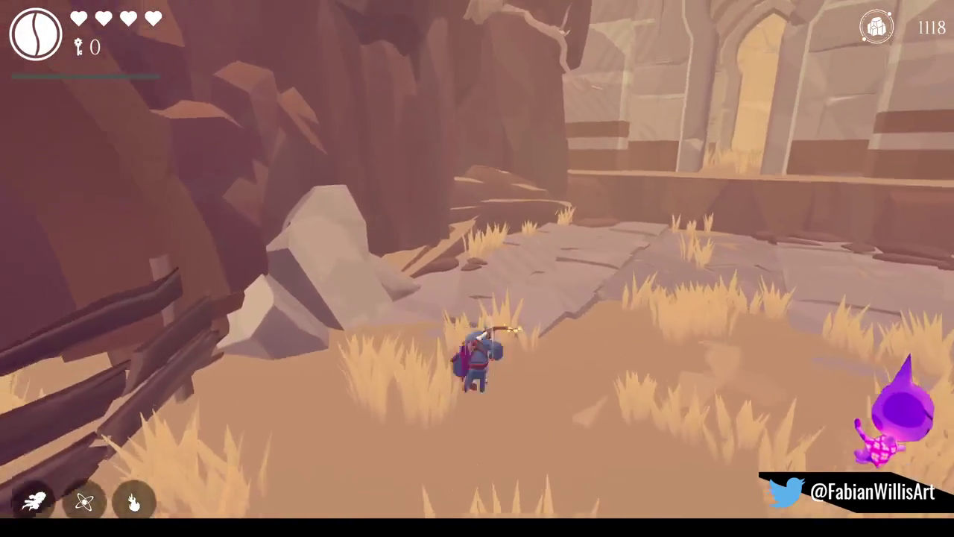
key(w)
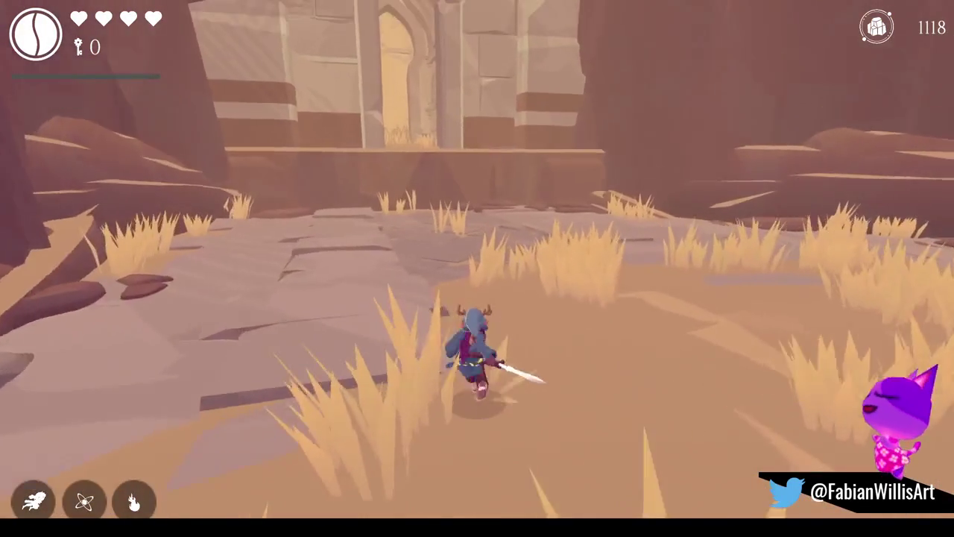
key(w)
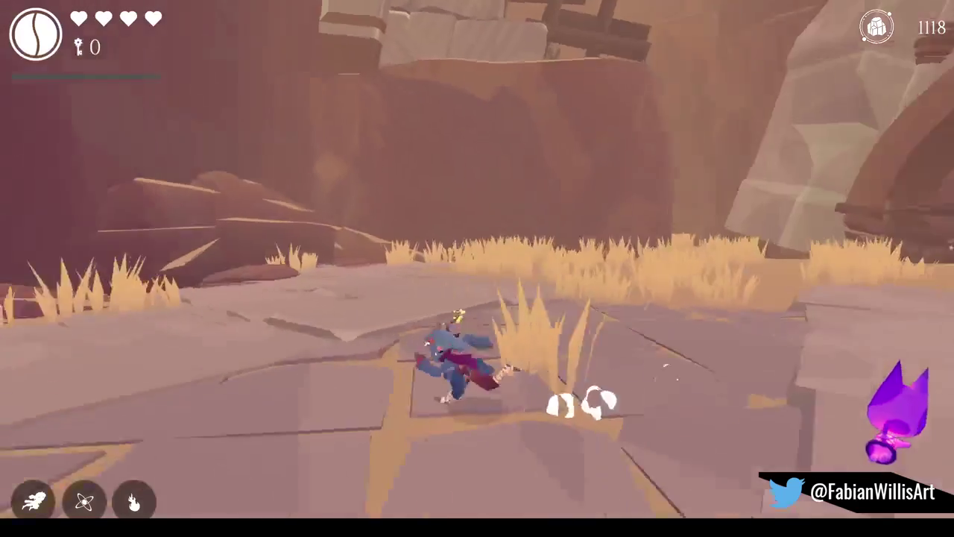
key(w)
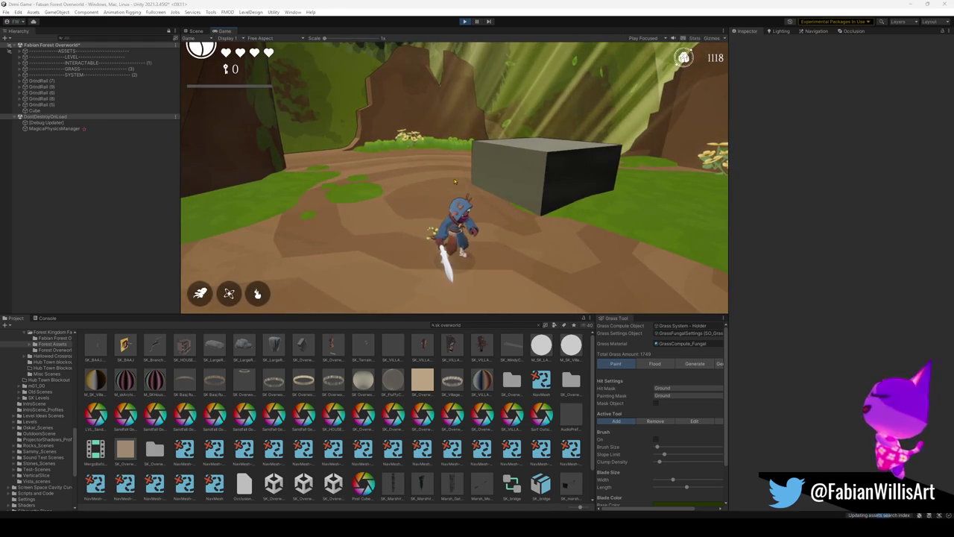
Play the forest level fullscreen, jumping, clinging and swinging the sword around the grey box
key(F10)
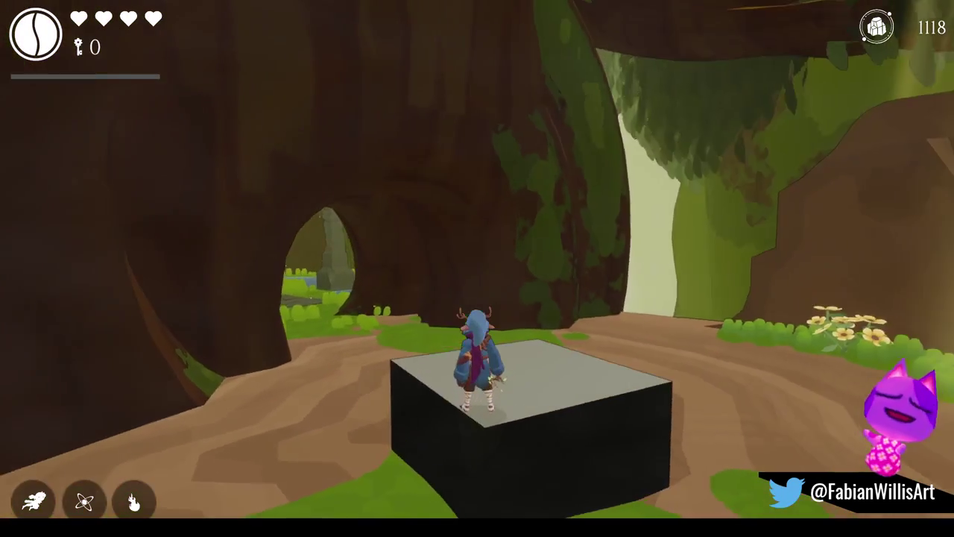
key(s)
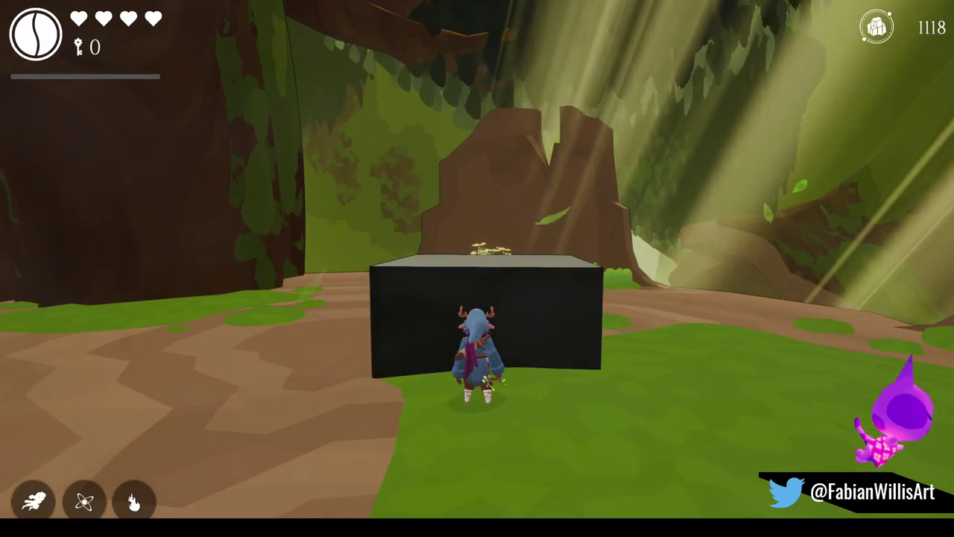
key(j)
key(space)
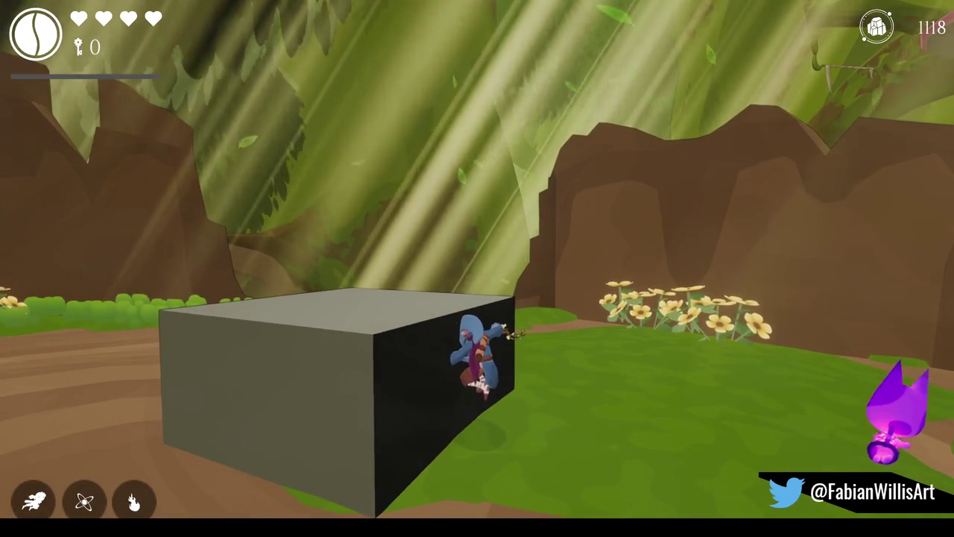
key(j)
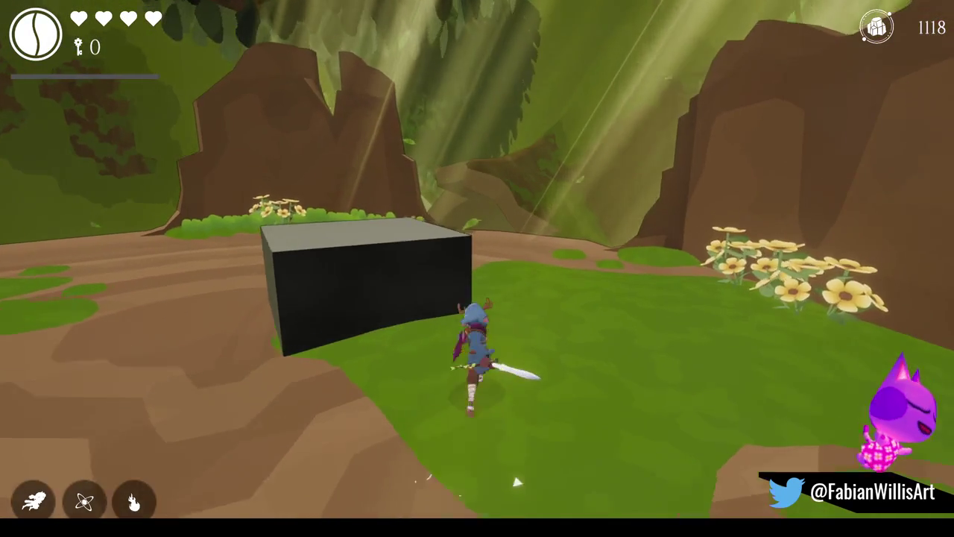
key(space)
key(space)
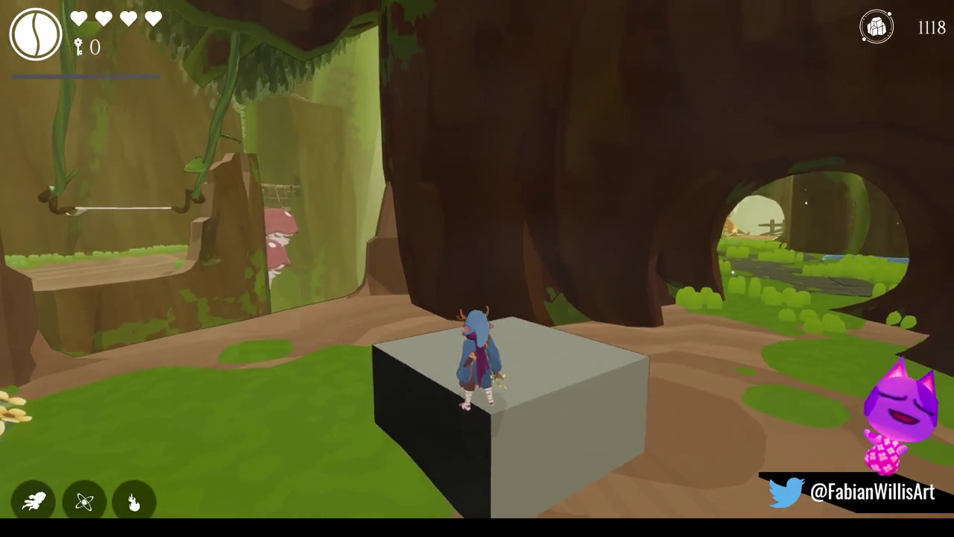
key(d)
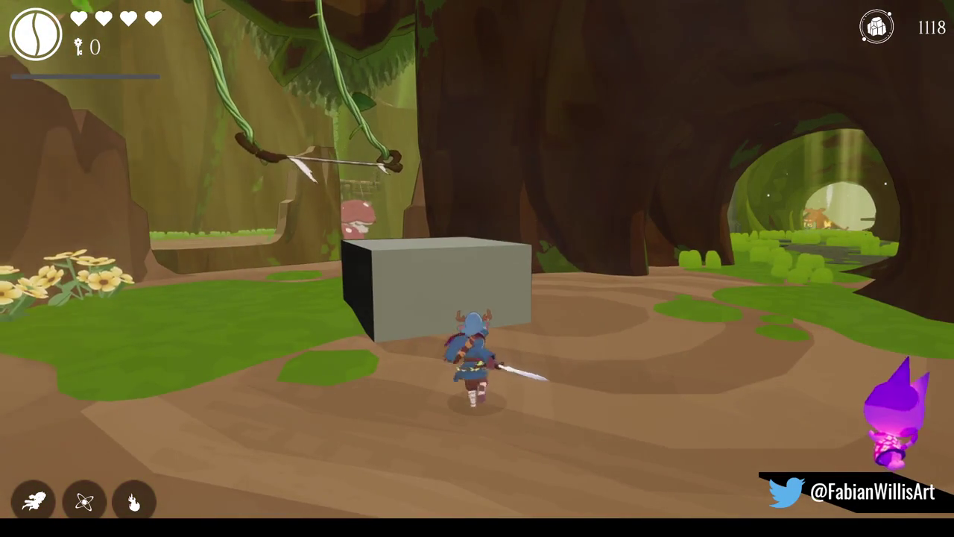
key(space)
Climb the pink mushroom and blue-topped stump, then head back toward the tree tunnel
key(w)
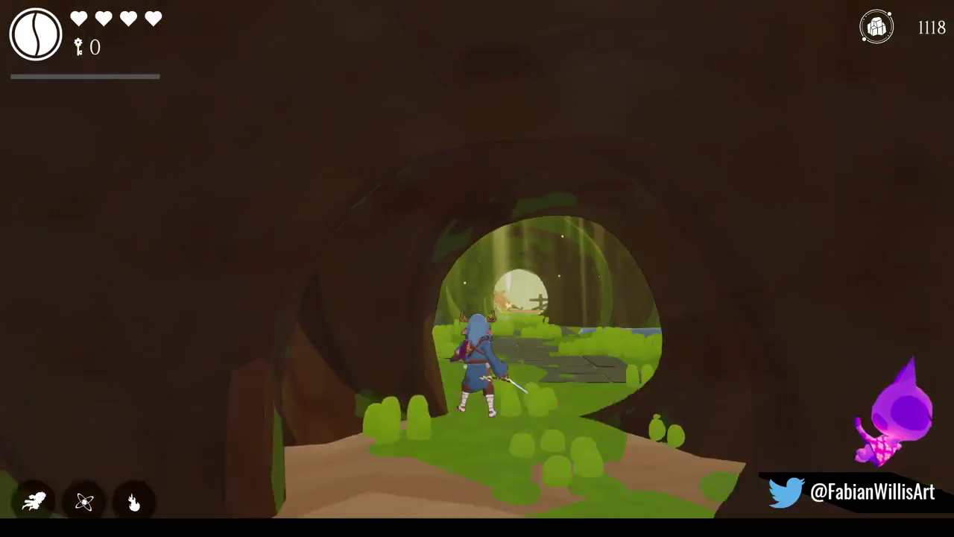
key(space)
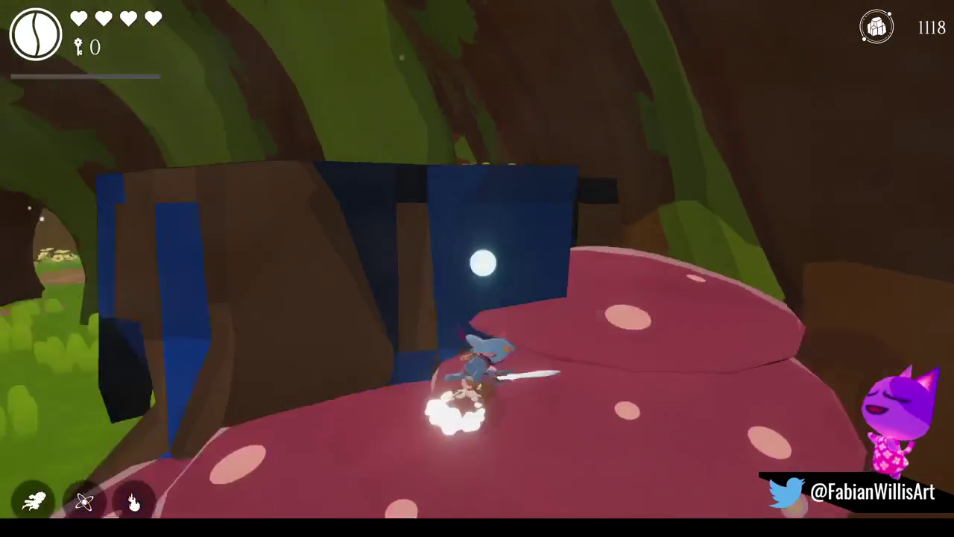
key(space)
key(w)
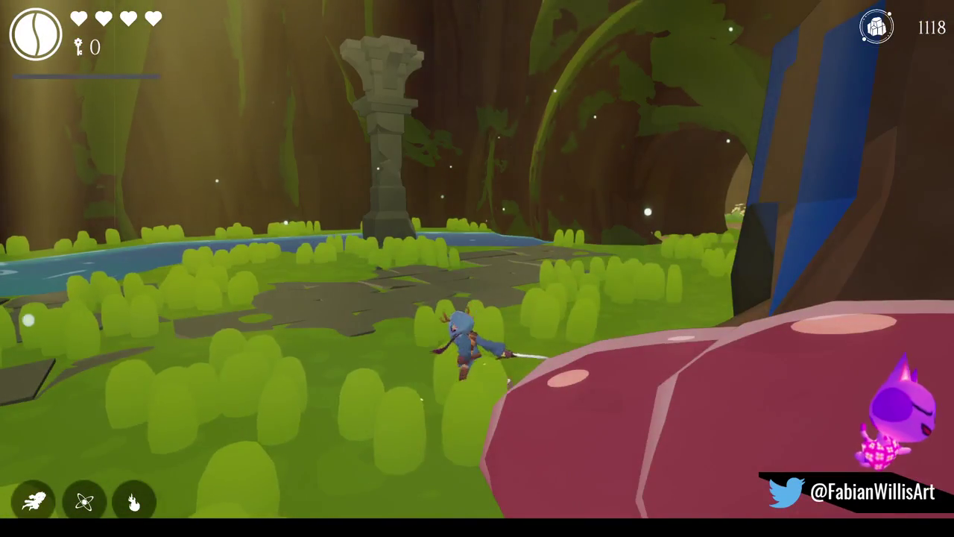
key(w)
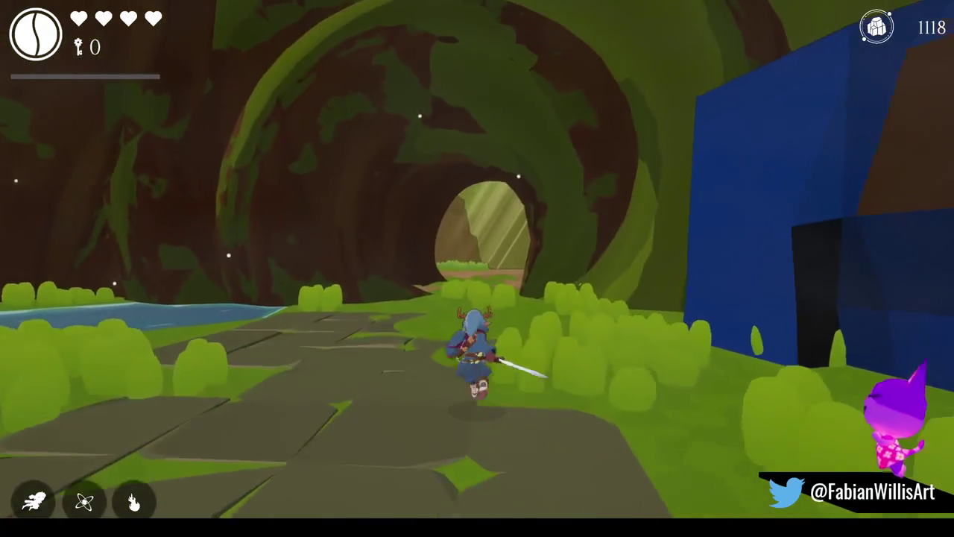
key(s)
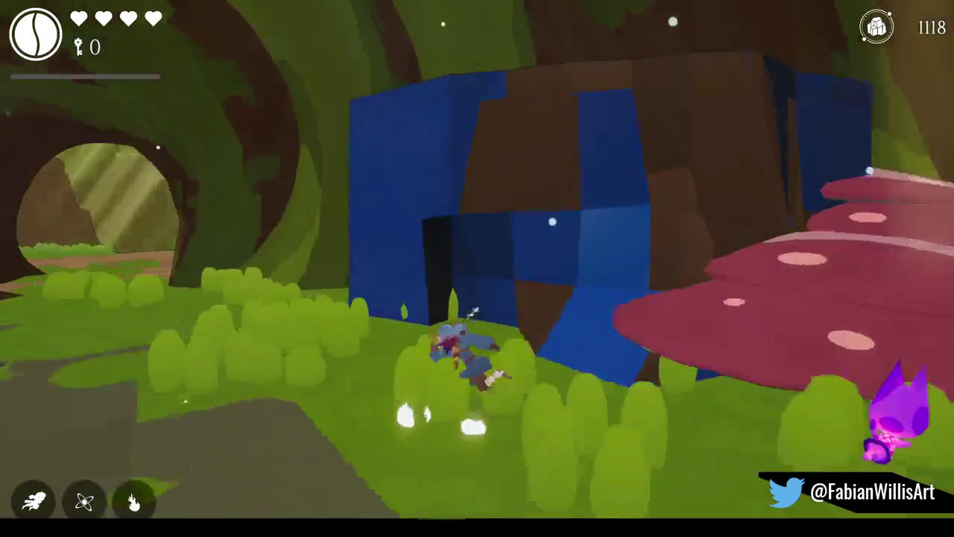
key(w)
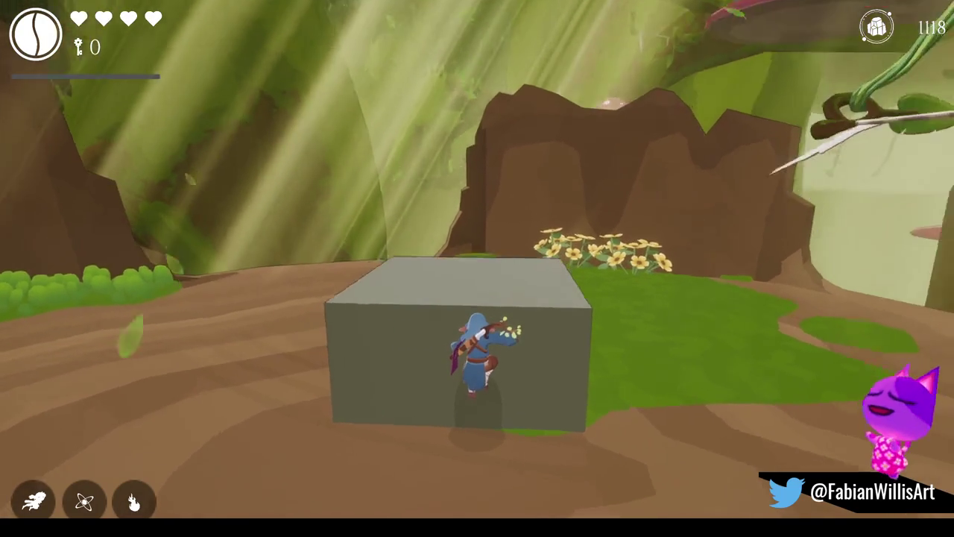
Run through the tree tunnel into the clearing and pause the game
key(w)
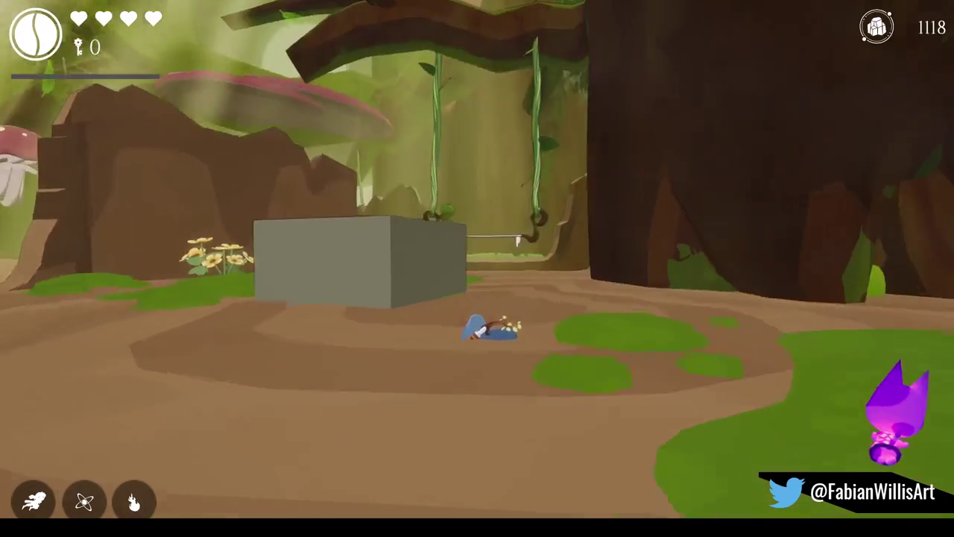
key(w)
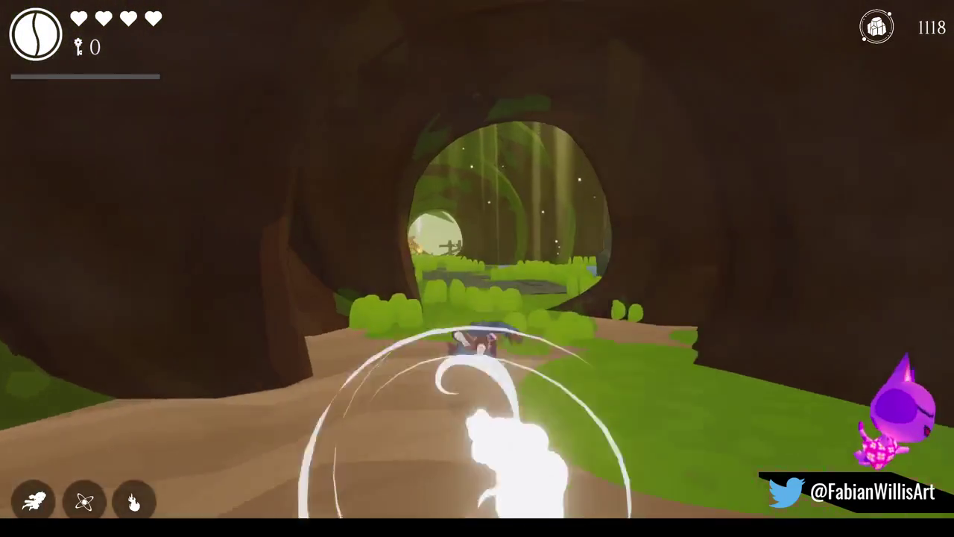
key(a)
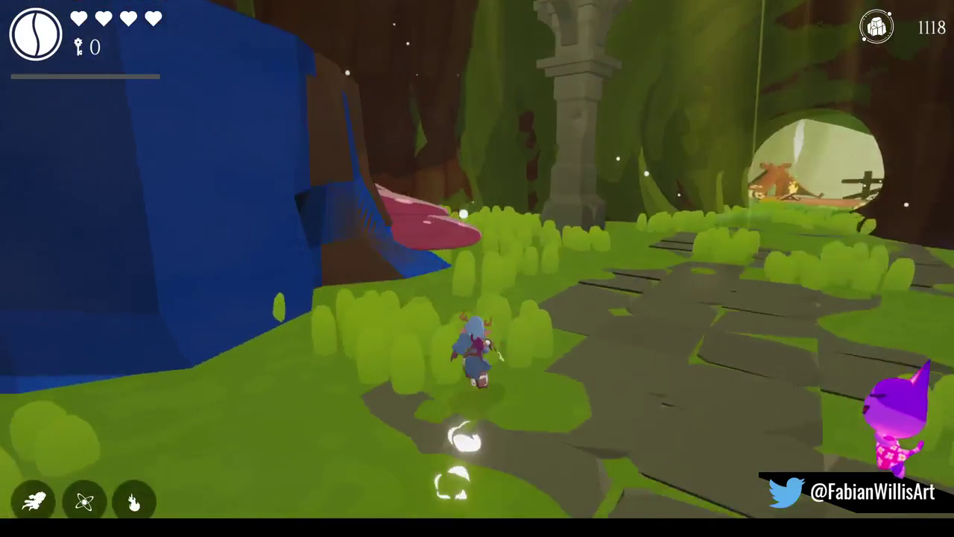
key(s)
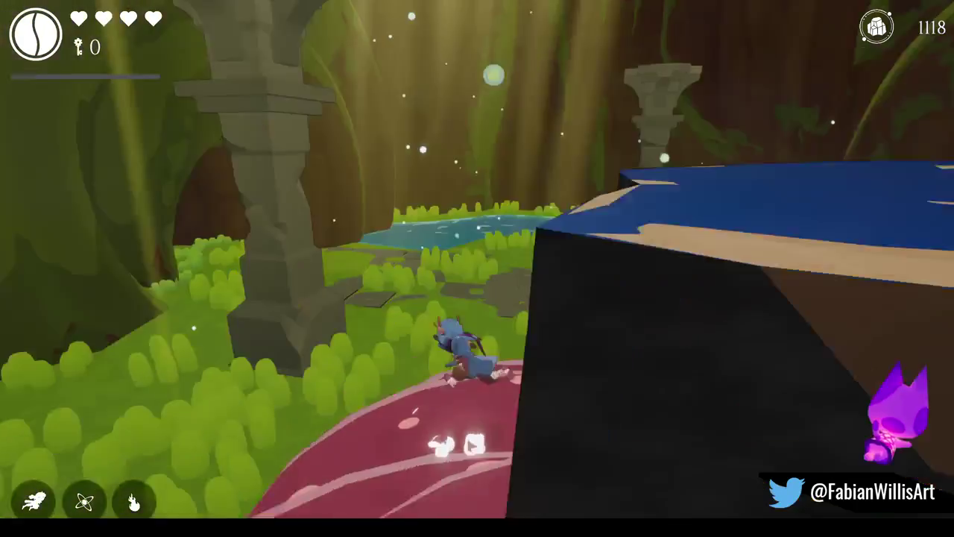
key(w)
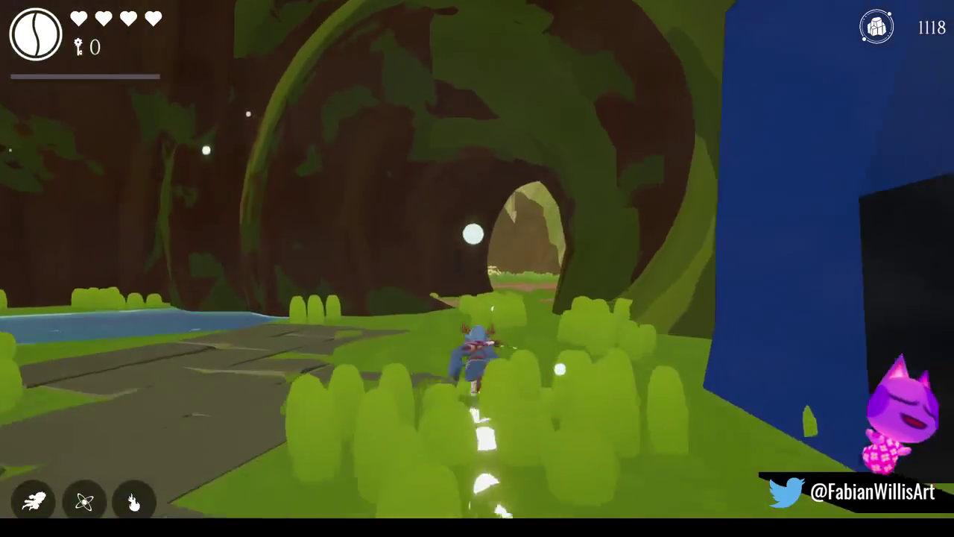
key(w)
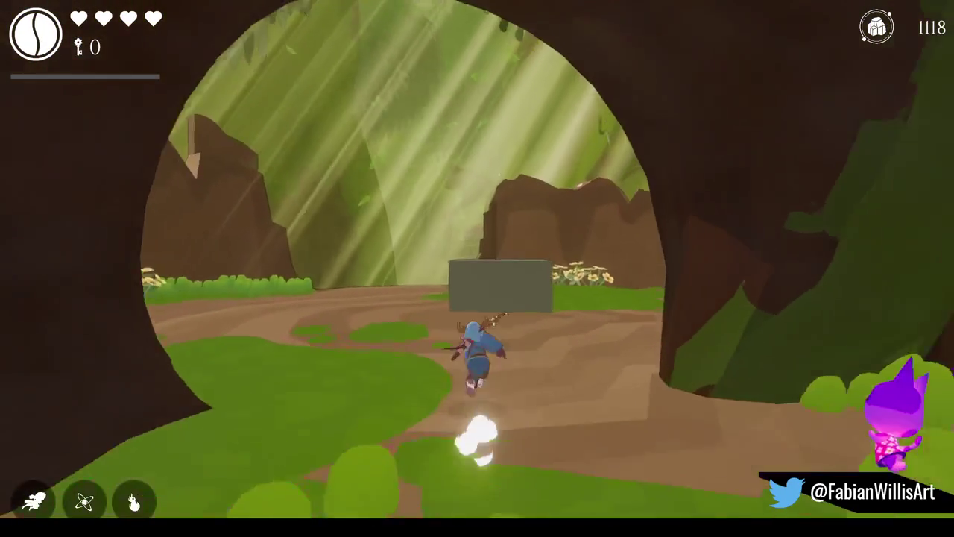
key(Escape)
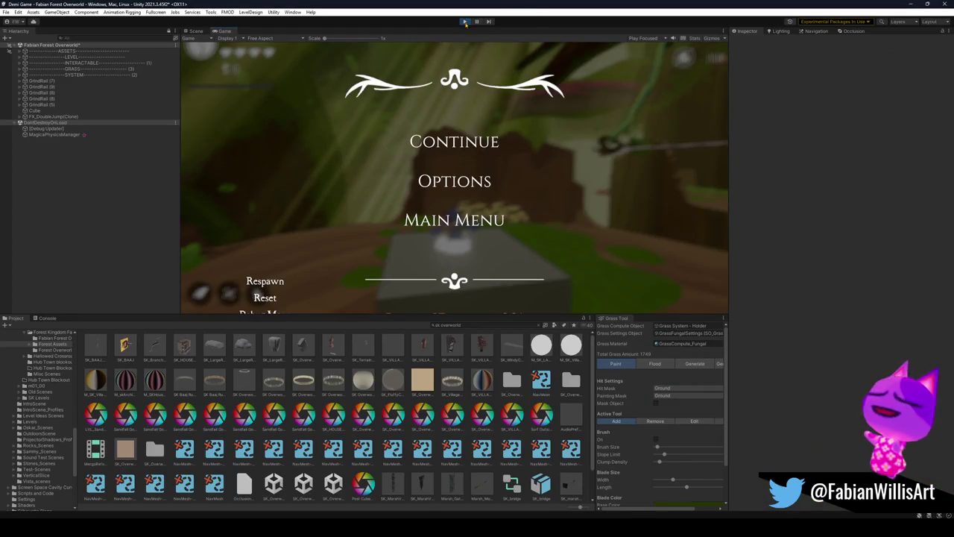
Stop Play mode and load the Forest Overworld Updated scene
click(465, 21)
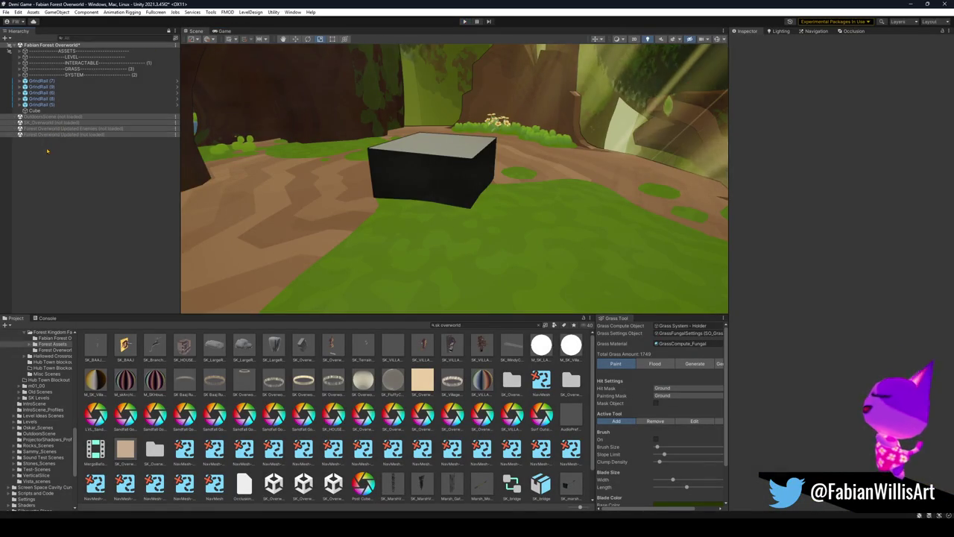
right_click(65, 135)
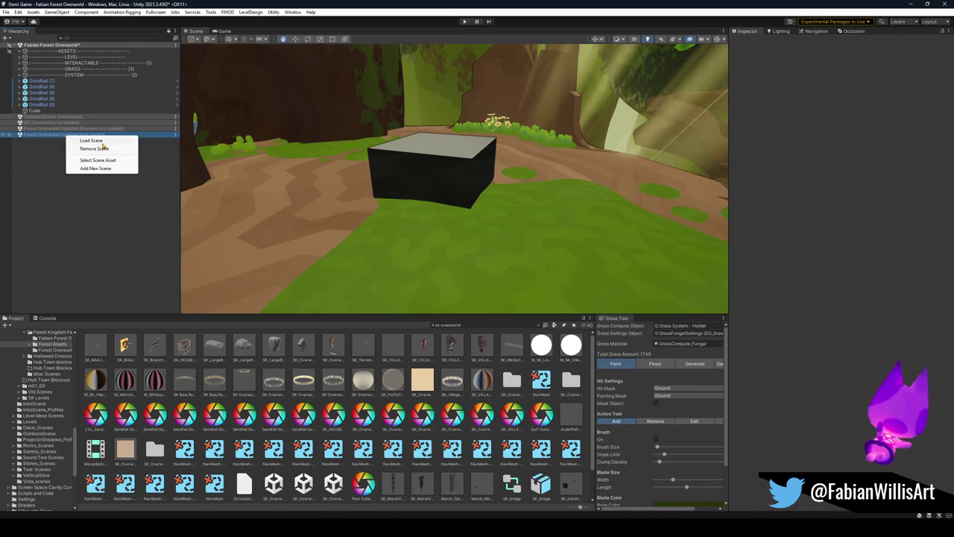
click(102, 142)
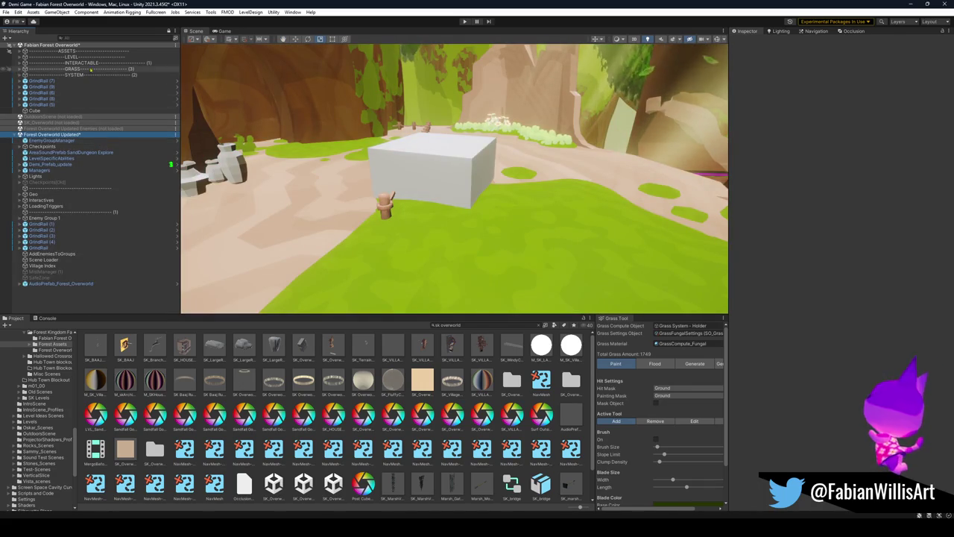
Discard the modified forest scene's changes with Don't Save, then start Play mode
right_click(75, 50)
right_click(87, 45)
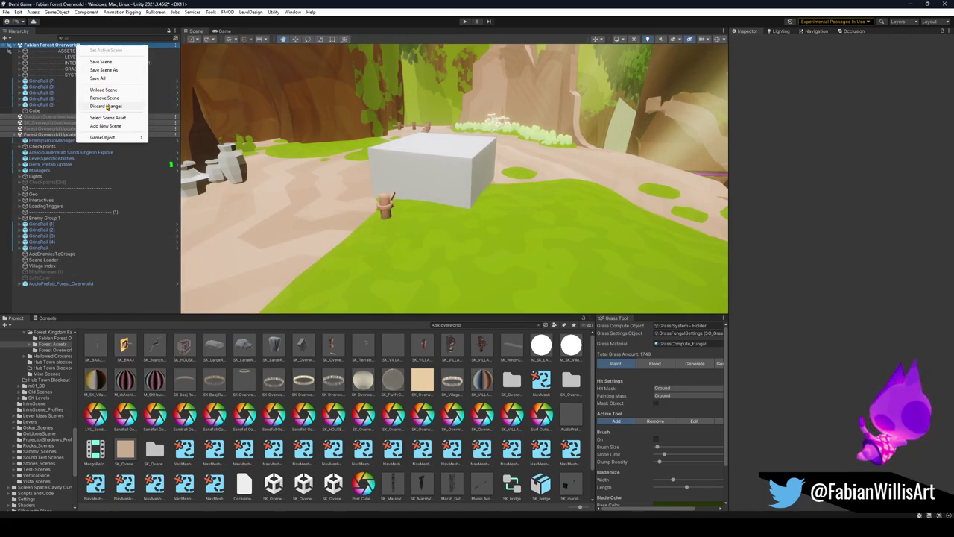
click(110, 91)
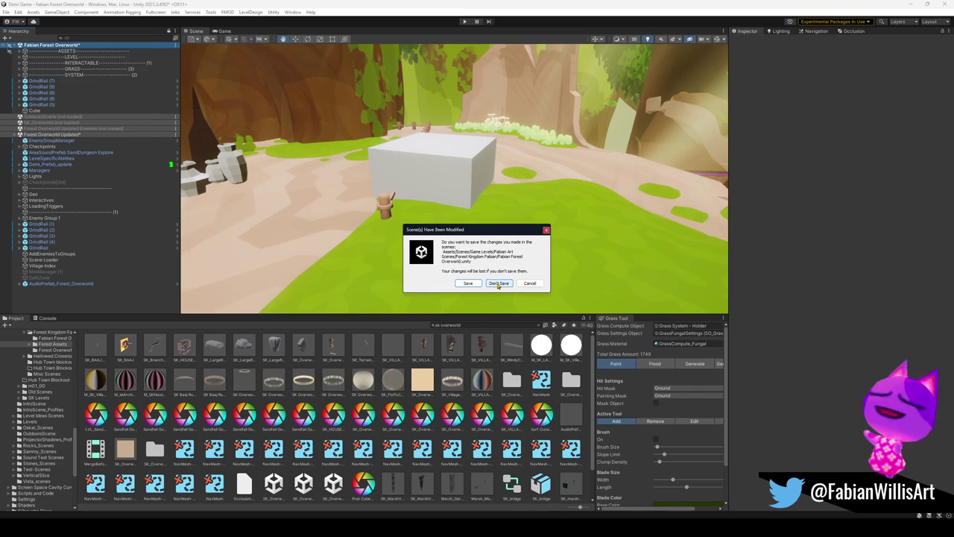
click(498, 283)
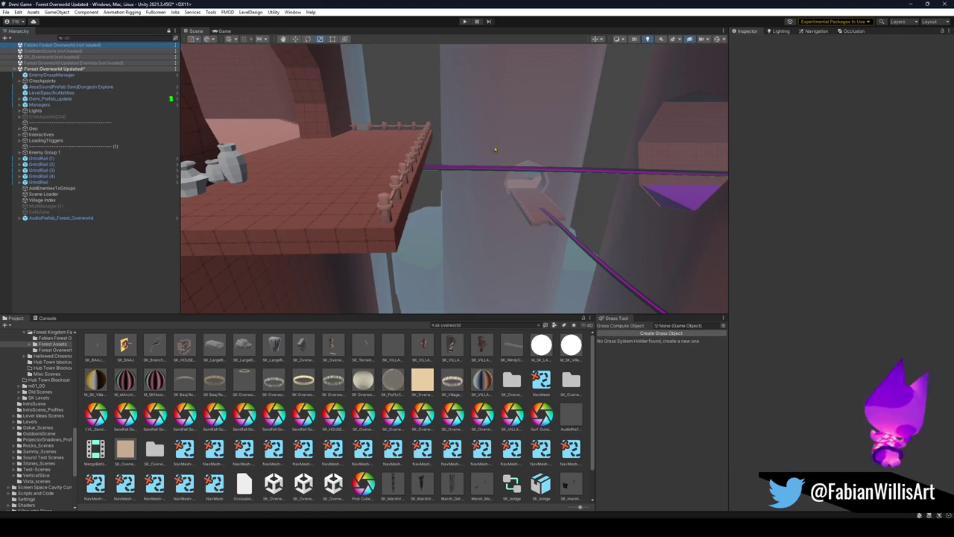
click(465, 21)
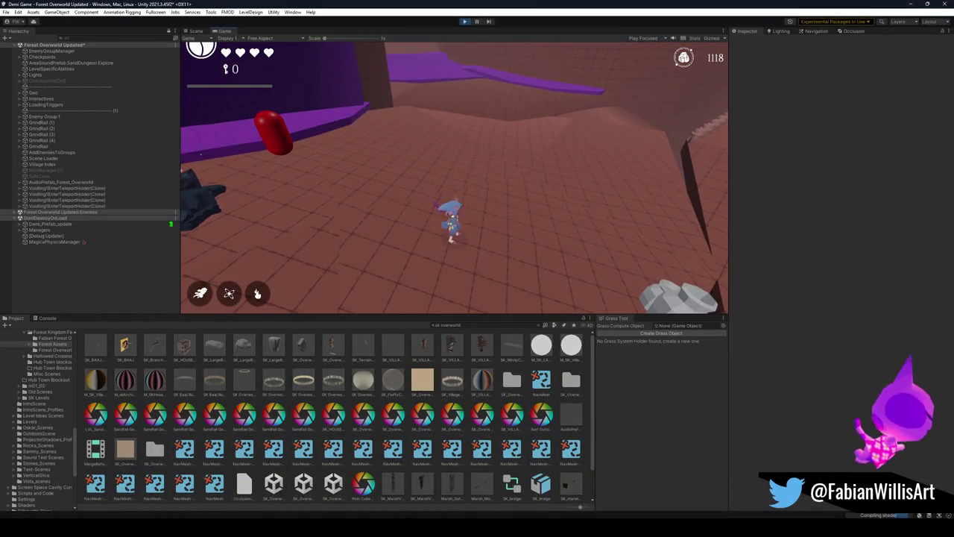
Pause the Forest Overworld Updated play-test and switch to GitHub Desktop
key(Escape)
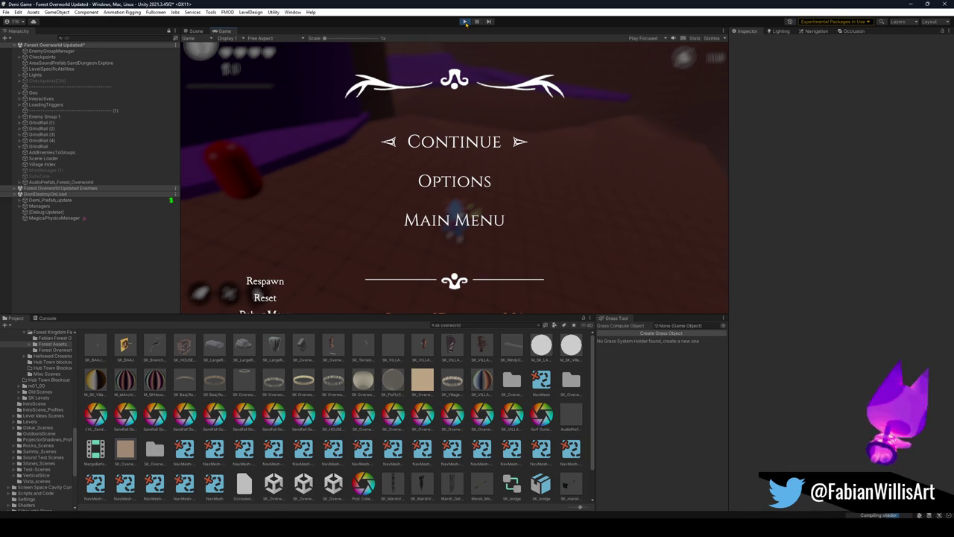
key(alt+Tab)
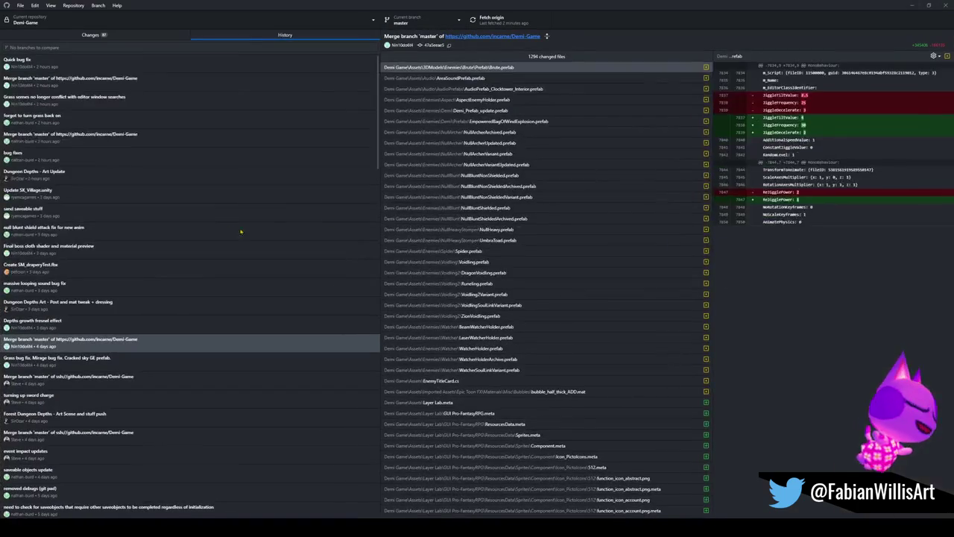
Uncheck Search.settings, both .dwlt layouts, EditorUserSettings.asset and the polybrush and probuilder Settings.json files
click(121, 35)
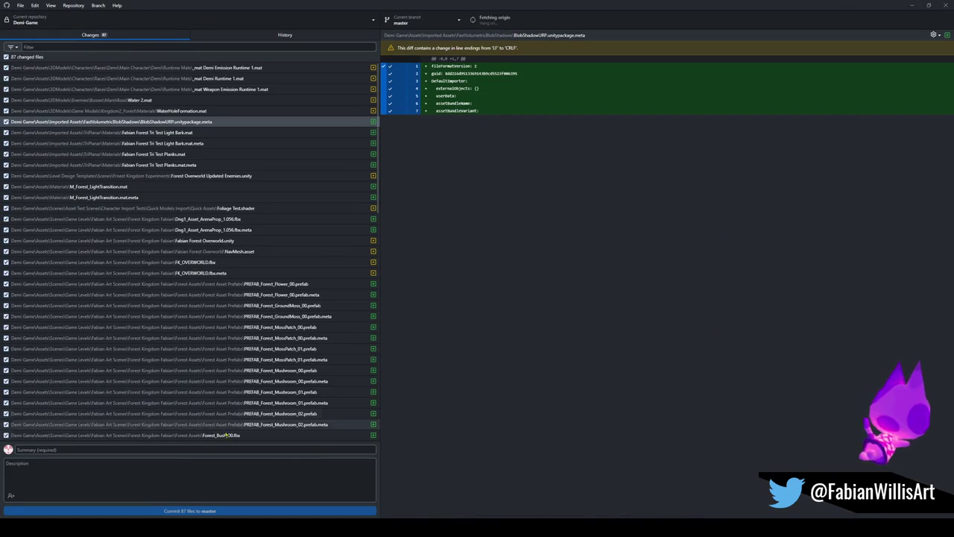
scroll(219, 390, down, 10)
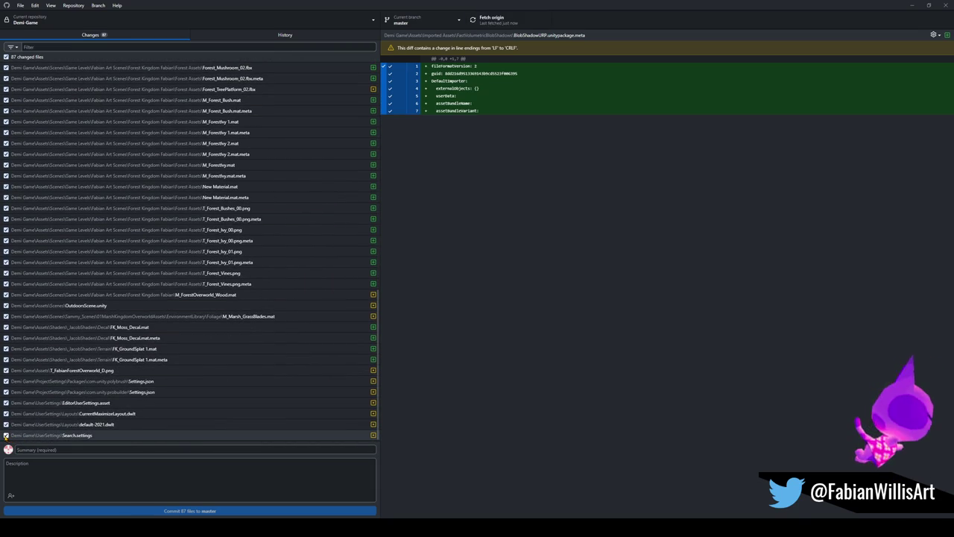
click(6, 436)
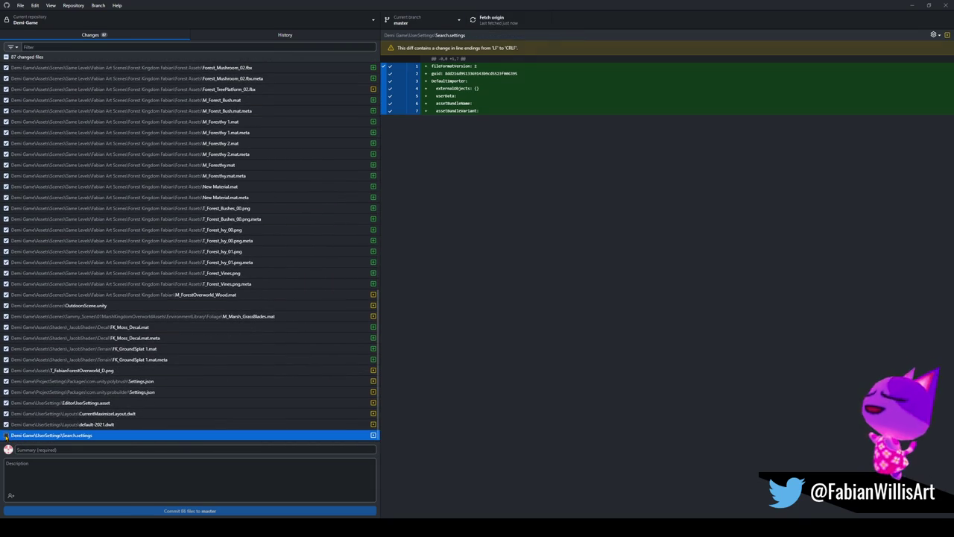
click(6, 424)
click(5, 413)
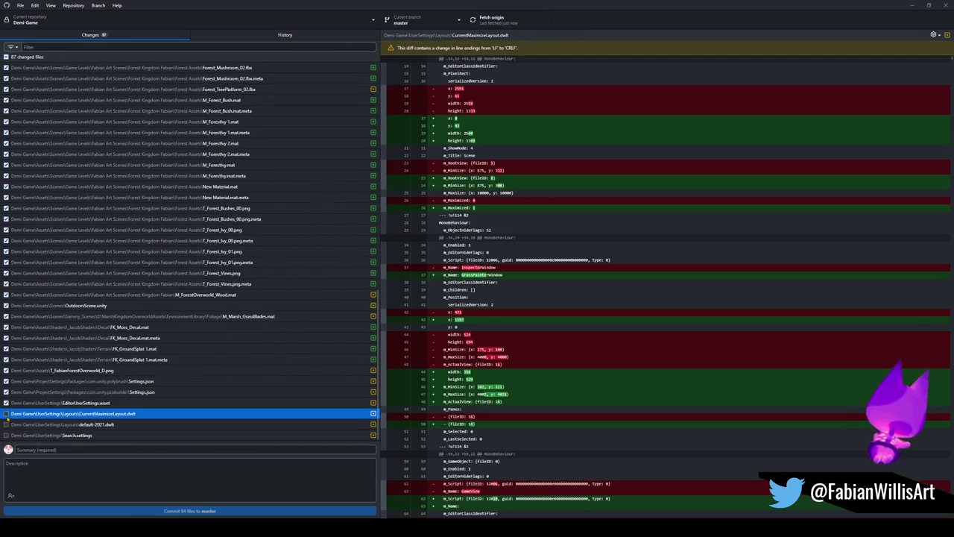
click(6, 402)
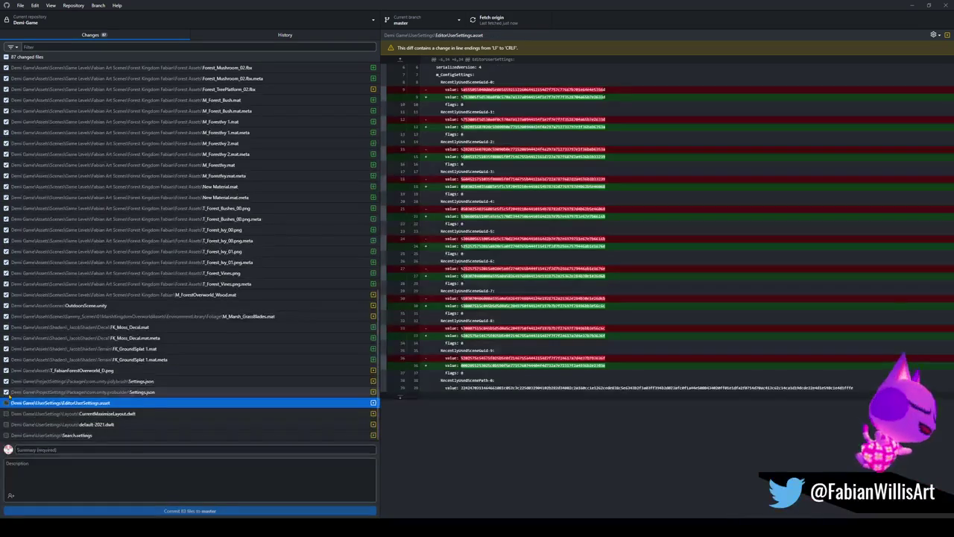
click(9, 391)
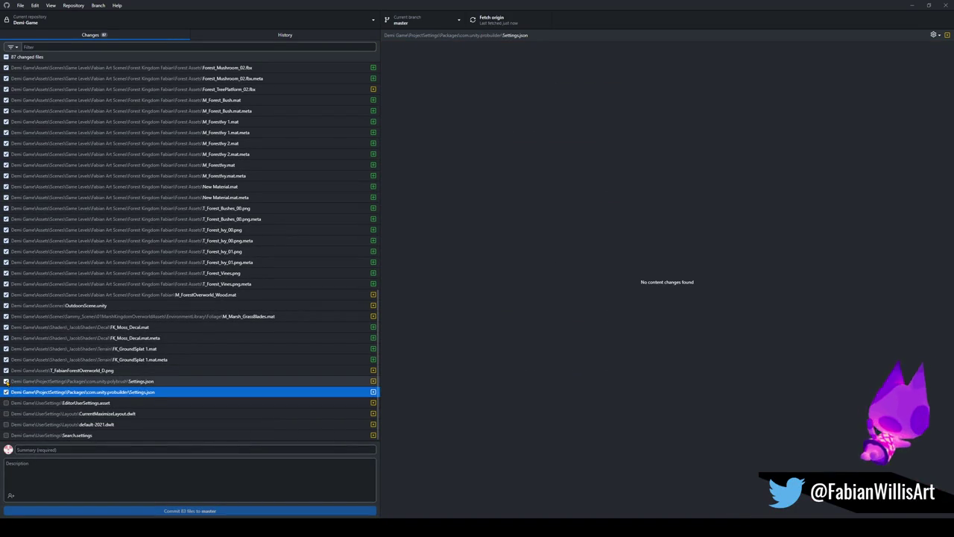
click(6, 381)
click(6, 391)
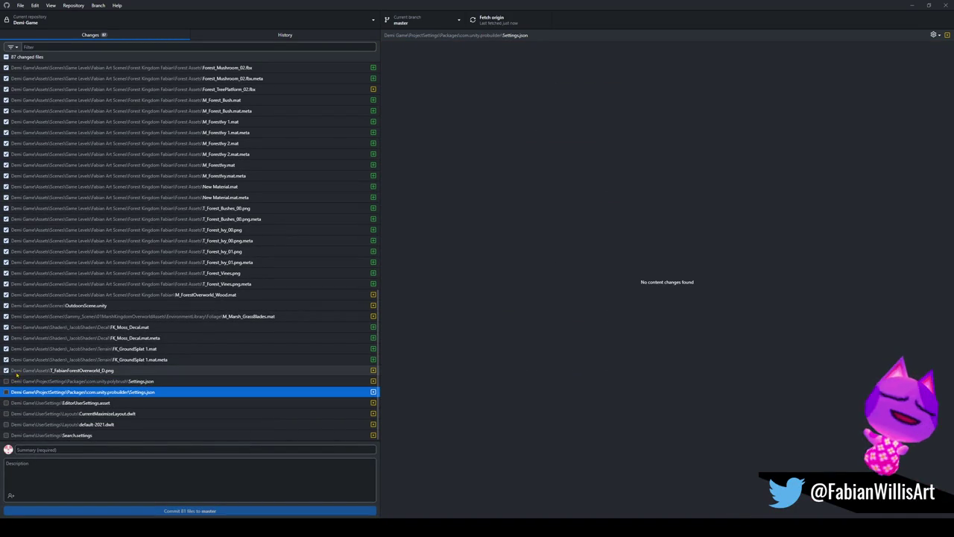
scroll(152, 313, up, 3)
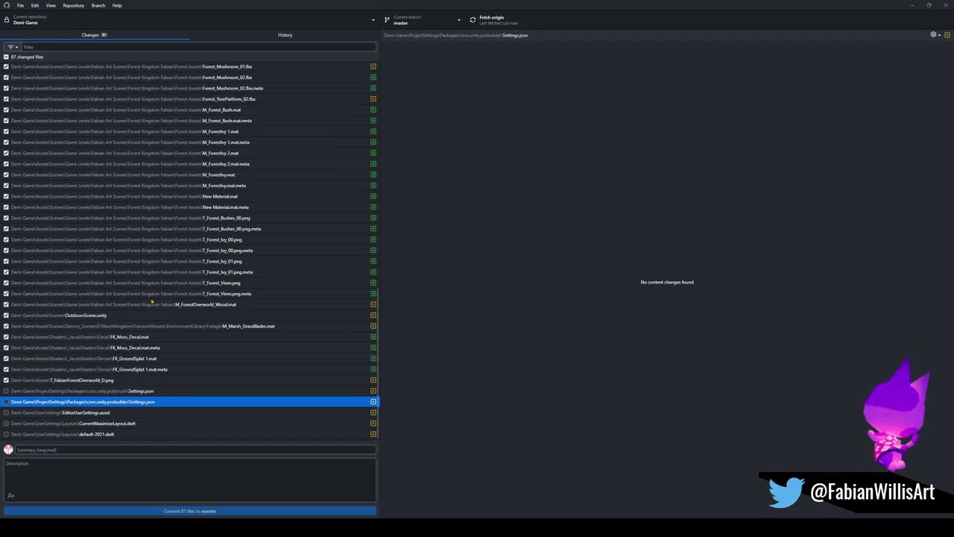
scroll(156, 311, up, 12)
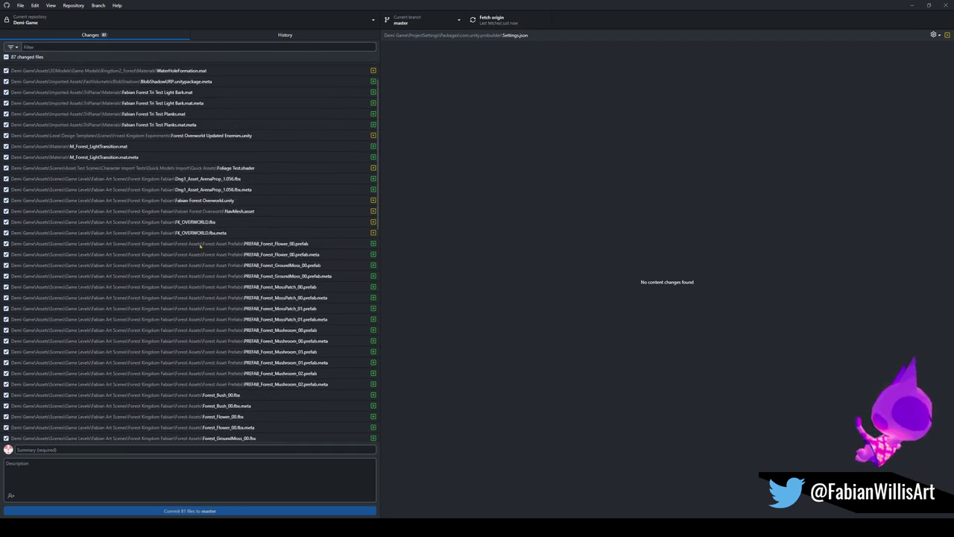
scroll(149, 201, up, 2)
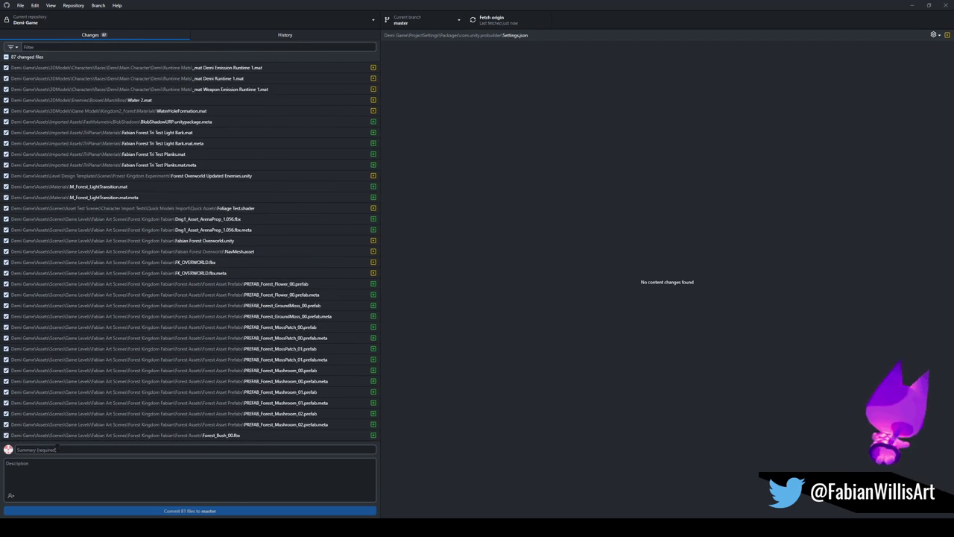
Commit the 81 files to master as 'Forest Scenes WIP', push to origin, and resume the game in Unity
text(f)
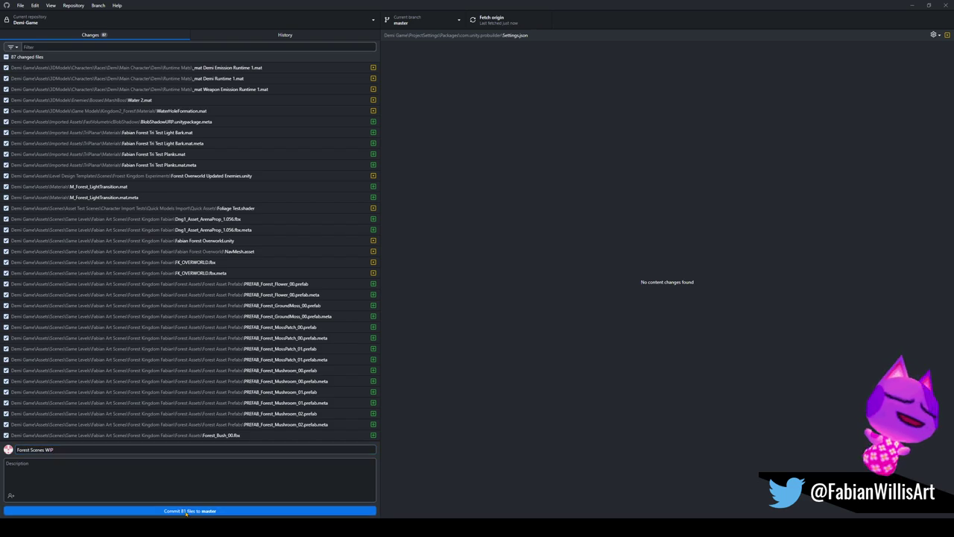
click(112, 511)
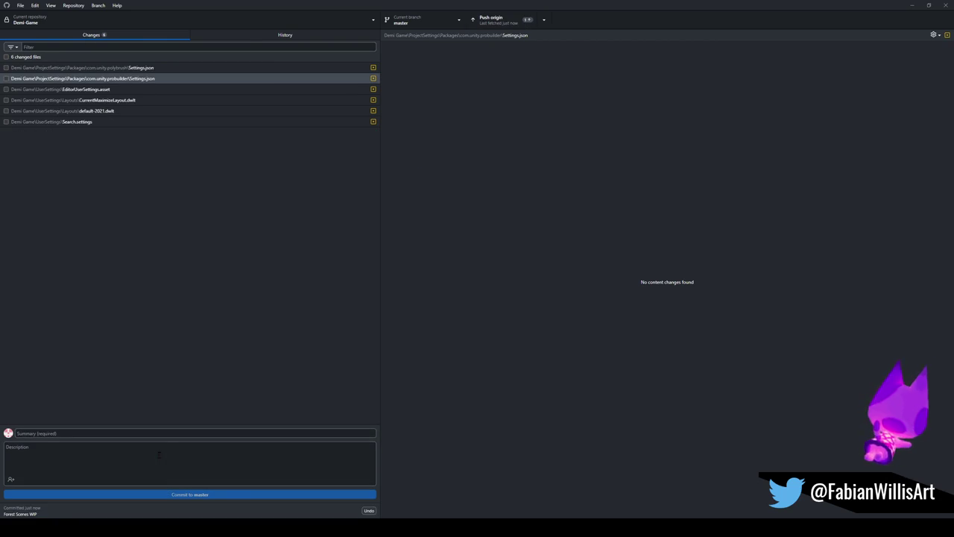
click(497, 23)
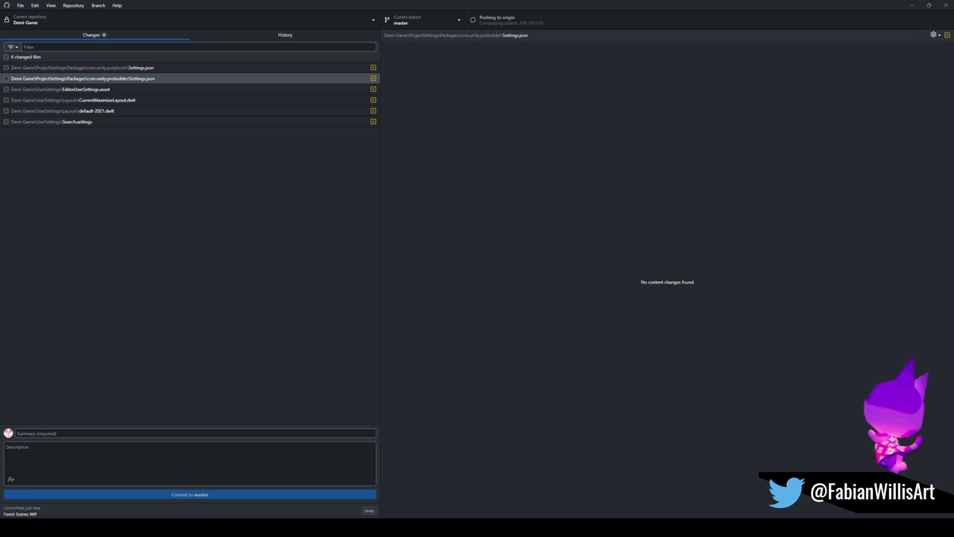
click(501, 512)
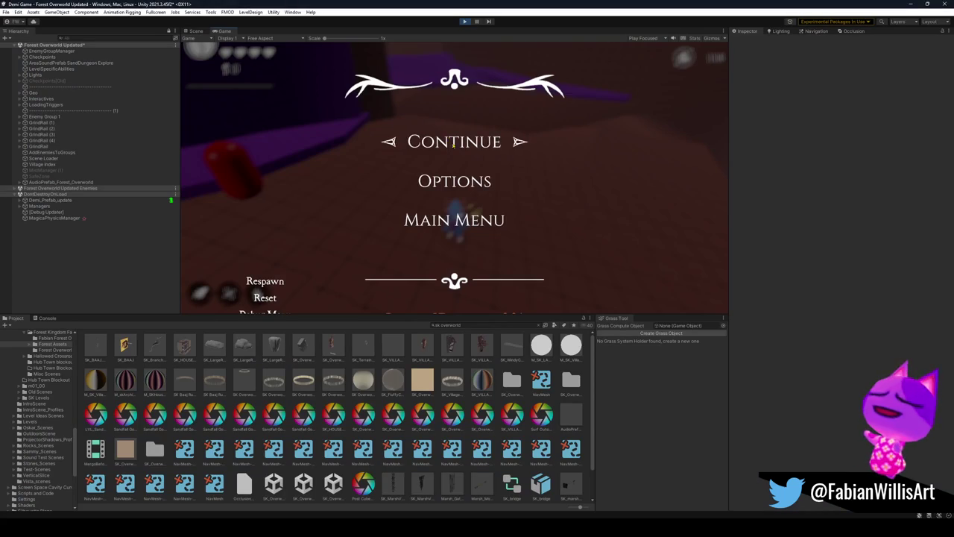
key(Escape)
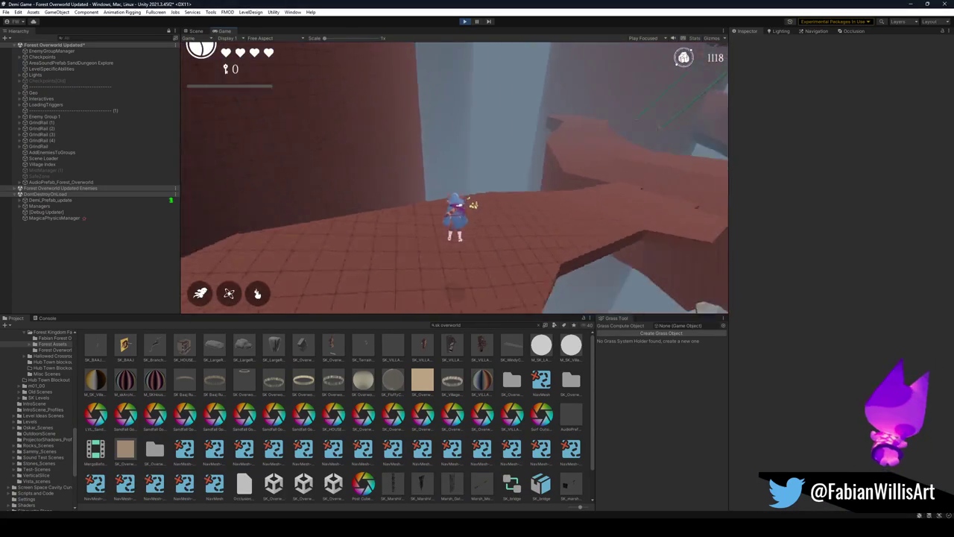
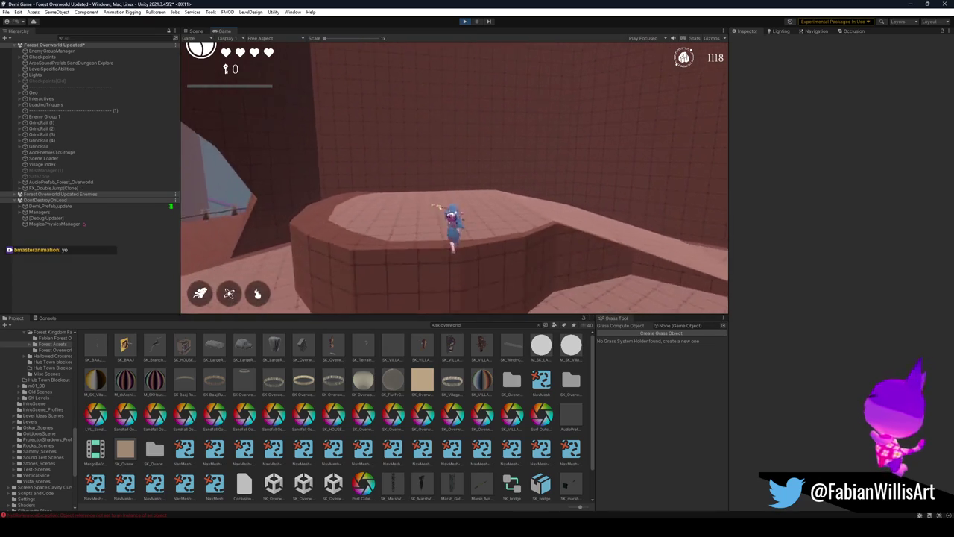
Pause the playtest, return to the Scene view, and switch over to GitHub Desktop
key(Escape)
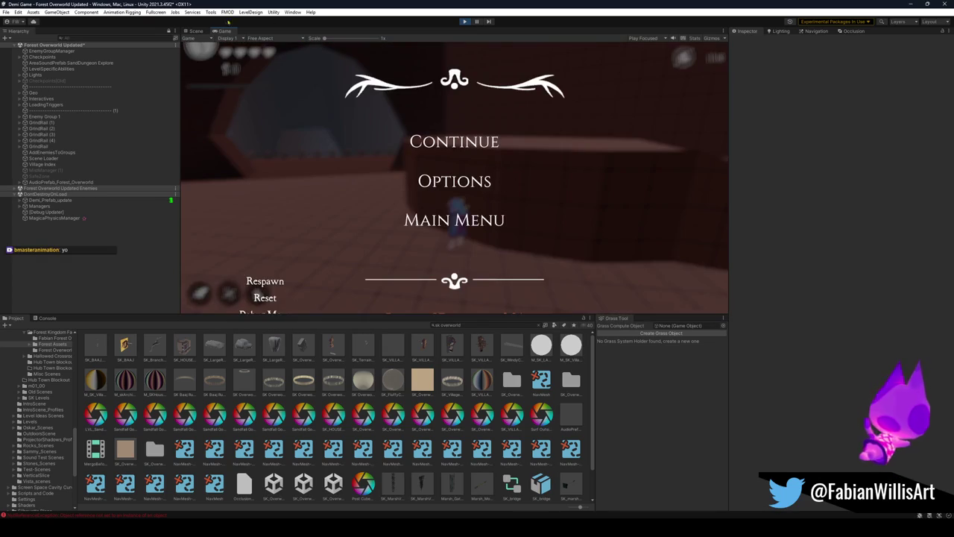
click(195, 32)
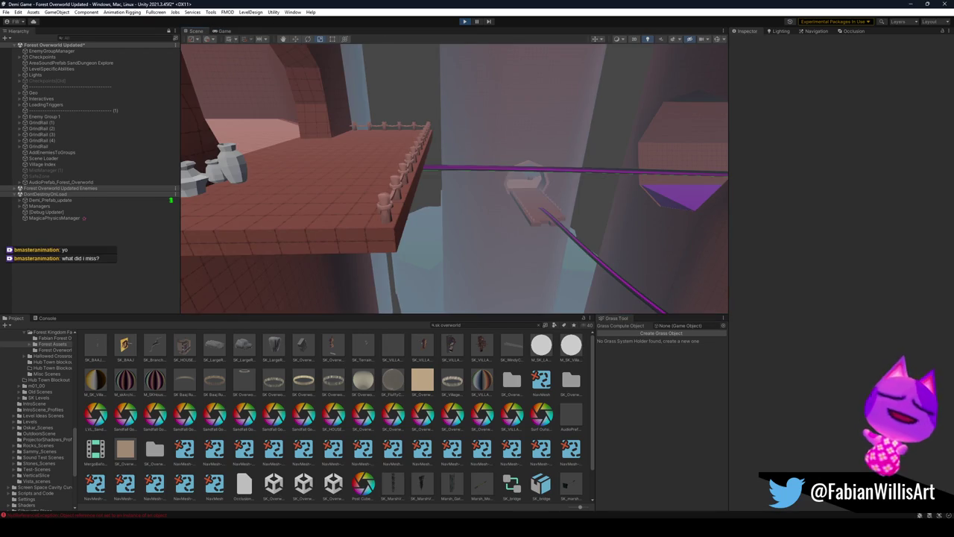
key(alt+Tab)
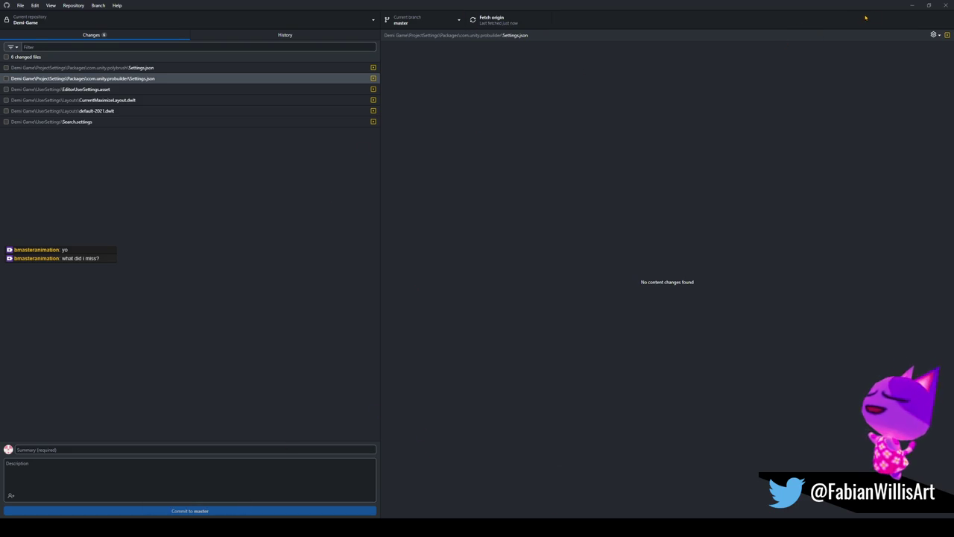
Minimize GitHub Desktop so the Unity editor with the Forest Overworld scene is back
click(912, 5)
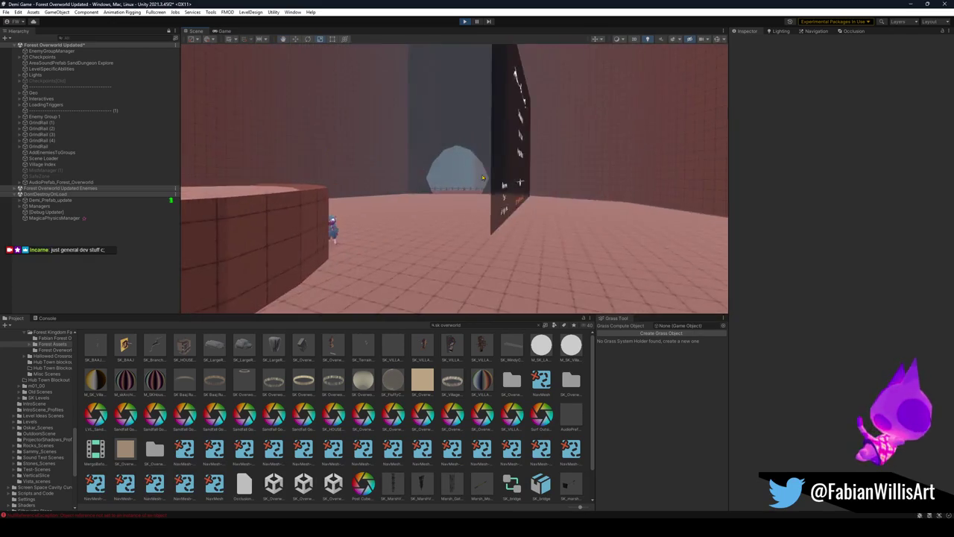
Put the cylinder platform on the Grabbable layer
click(372, 161)
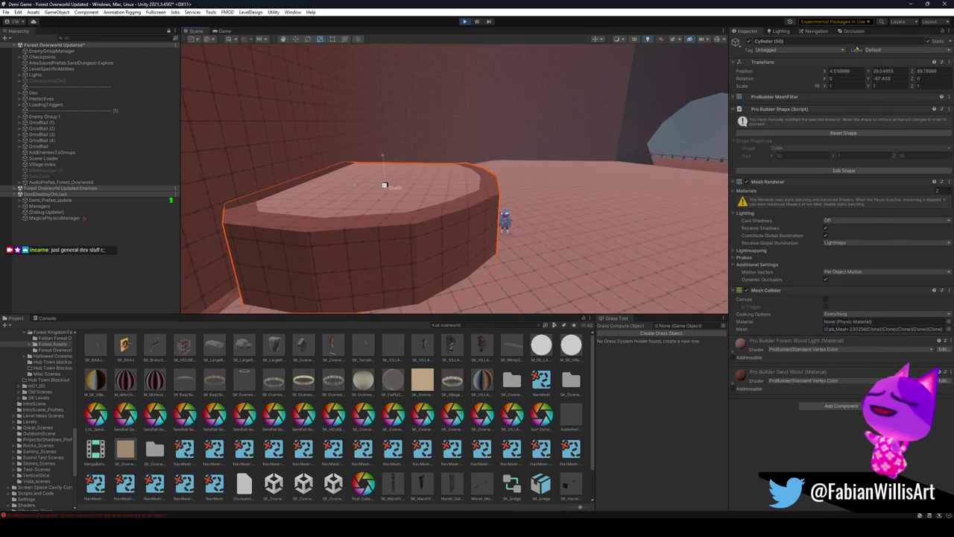
click(887, 50)
click(909, 187)
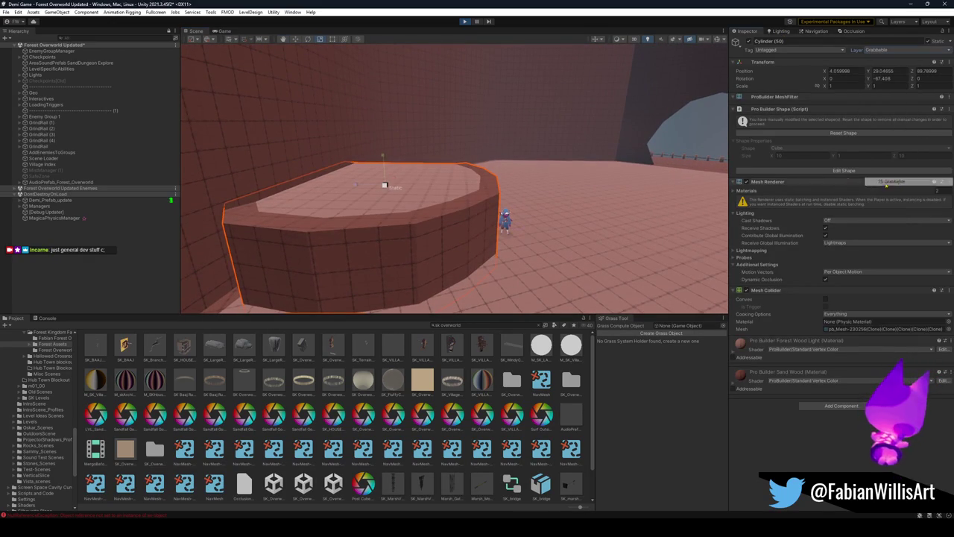
Resume the game via Continue to test it, then pause and exit Play mode
click(224, 30)
click(455, 141)
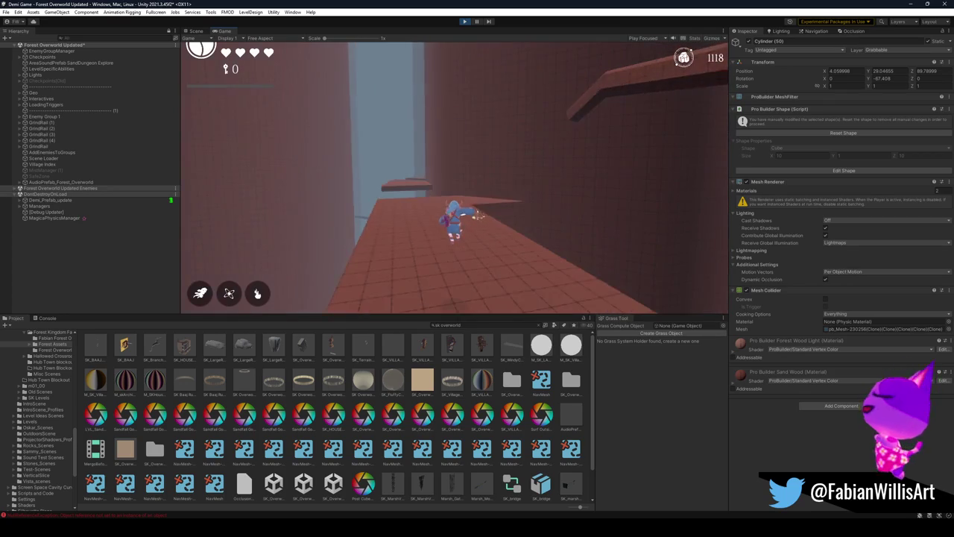
key(Escape)
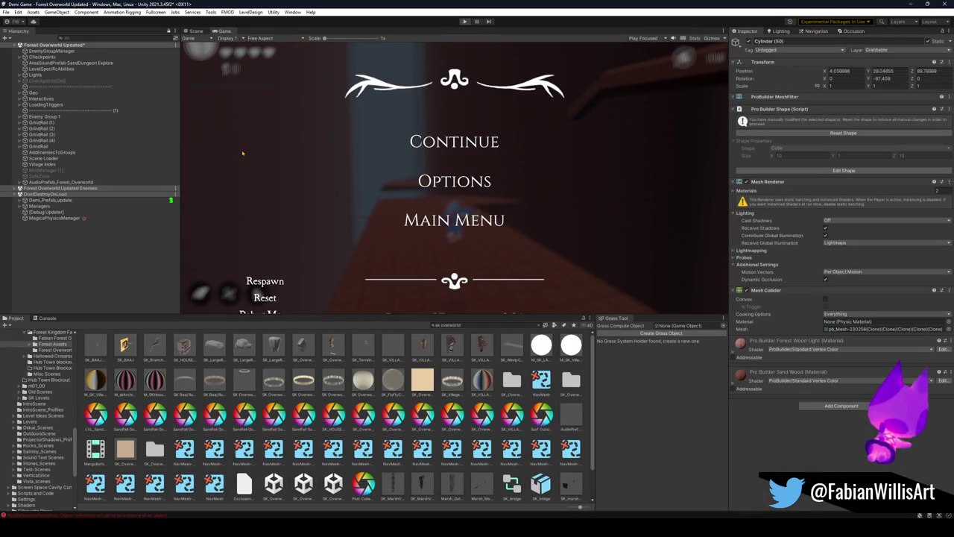
key(ctrl+p)
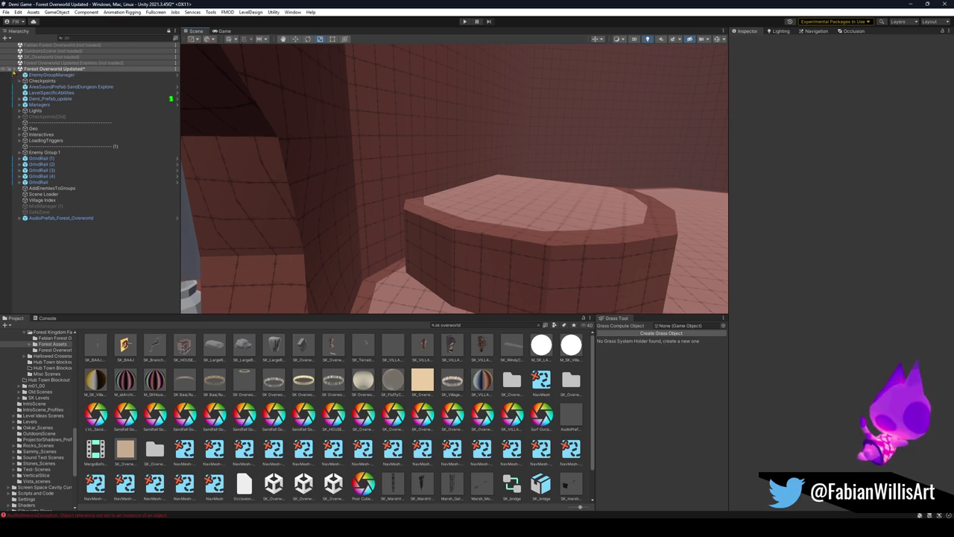
Load the Fabian Forest Overworld scene into the Hierarchy
click(21, 69)
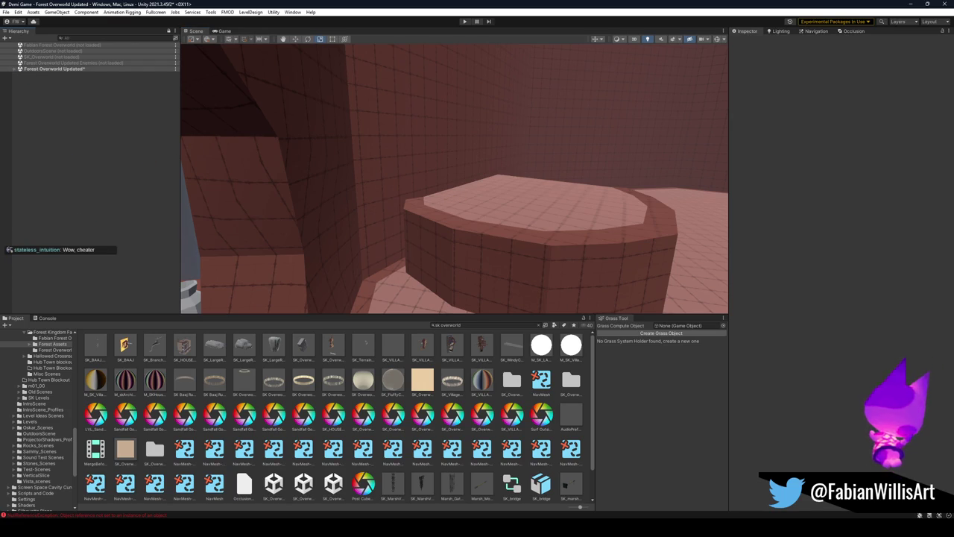
right_click(73, 45)
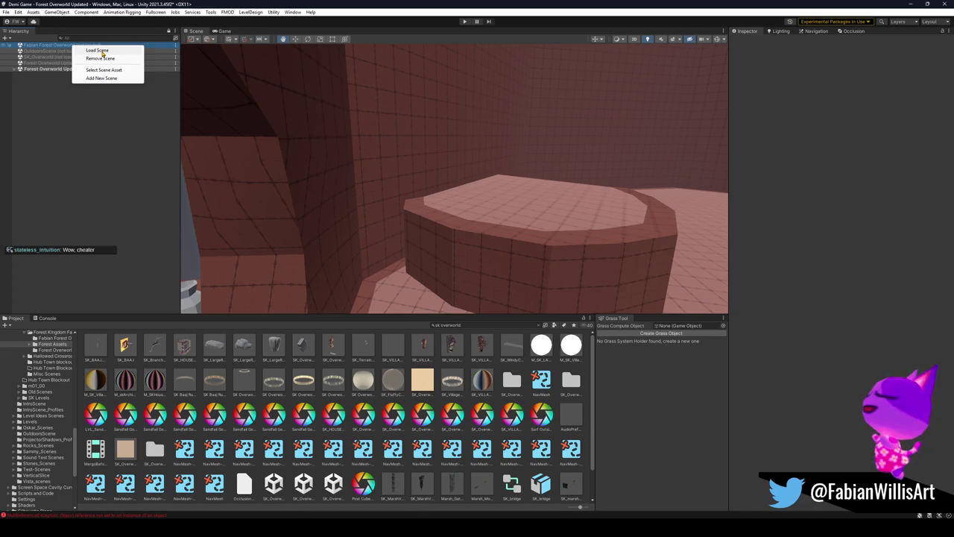
click(102, 51)
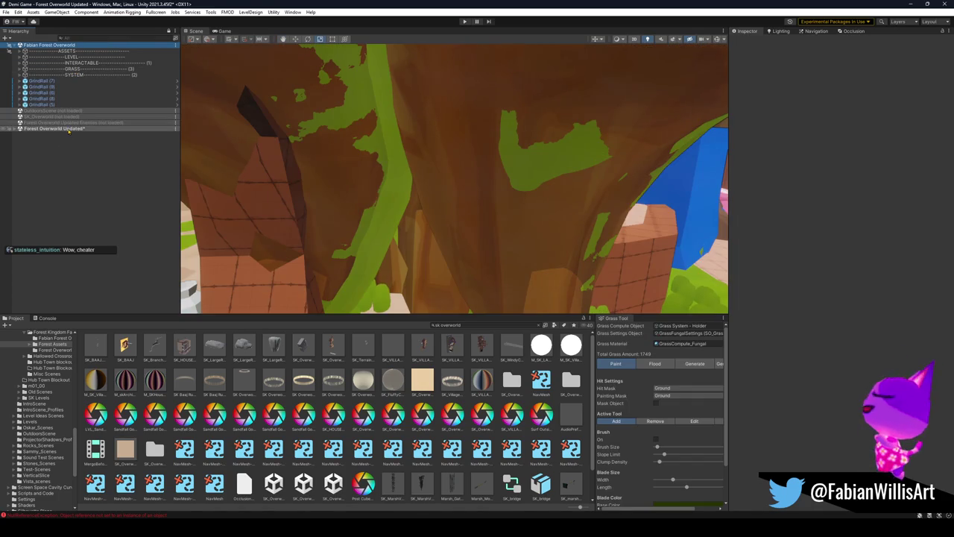
Unload Forest Overworld Updated without saving its changes, then fly through the forest
right_click(69, 129)
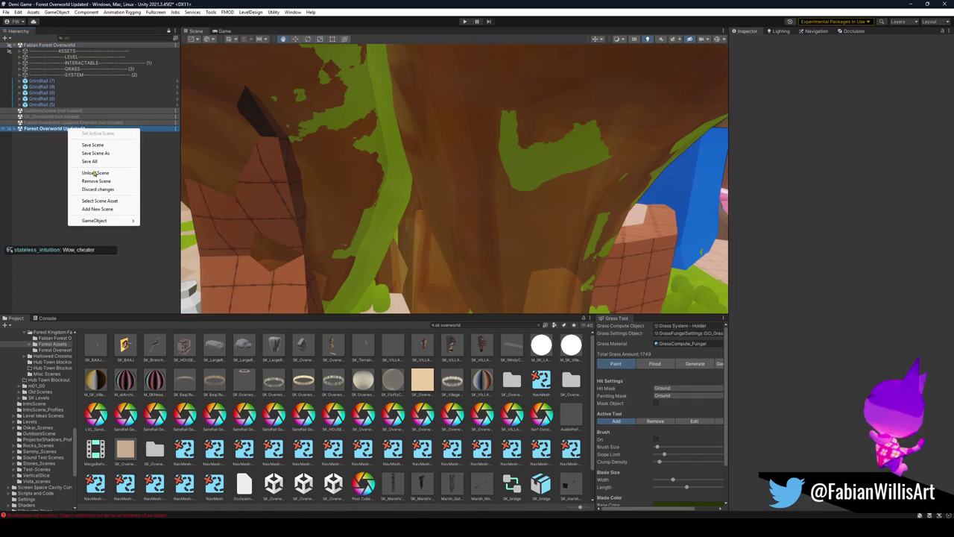
click(112, 175)
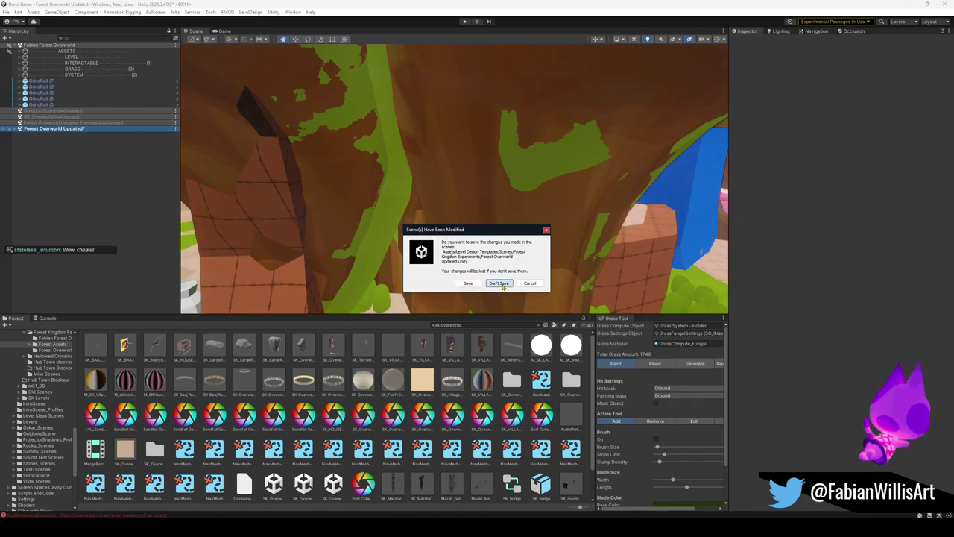
click(498, 283)
mouse_move(605, 203)
mouse_down()
mouse_move(471, 200)
mouse_move(181, 104)
mouse_up()
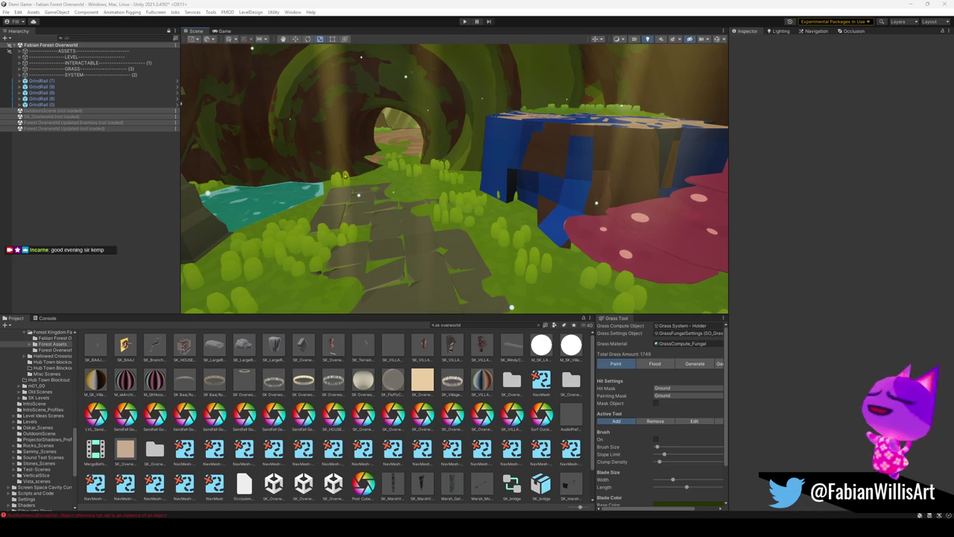
Bring GitHub Desktop to the front, showing the Demo Game repository's 6 changed files
click(574, 492)
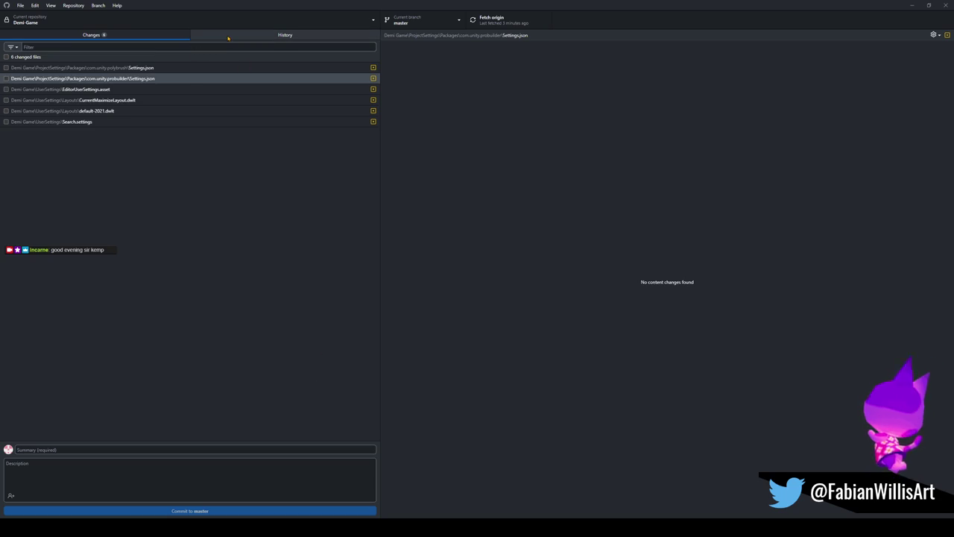
Review the Forest Scenes WIP commit's 81 changed files in History, then minimize GitHub Desktop
click(285, 35)
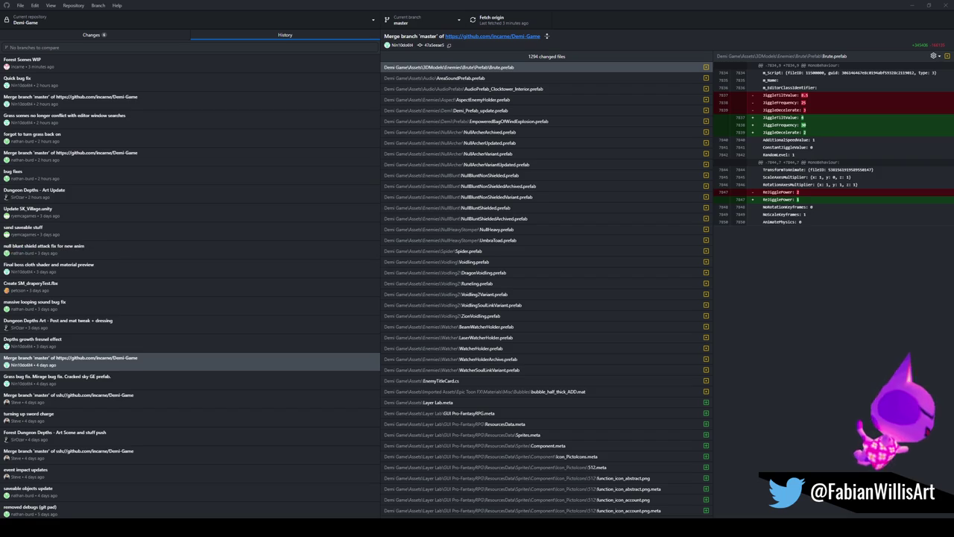
key(ctrl+1)
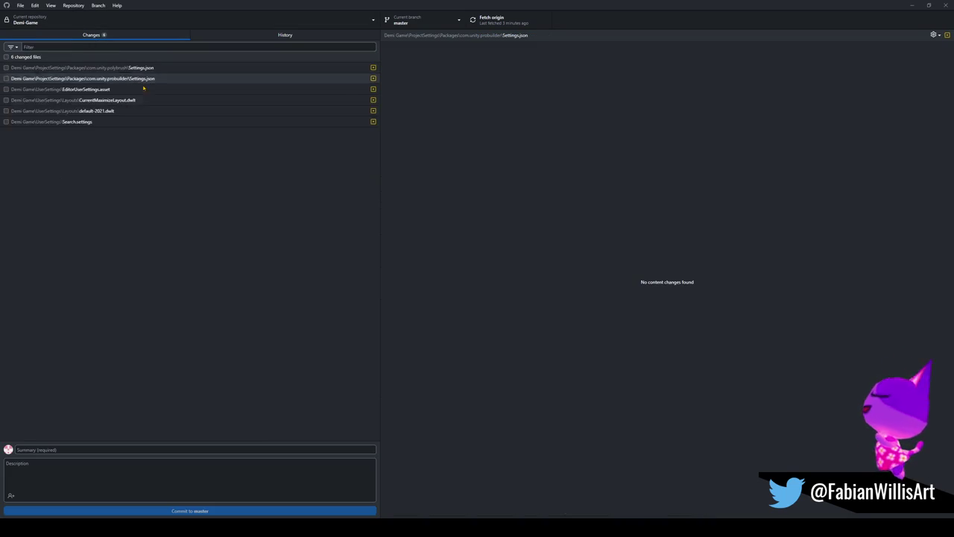
click(255, 35)
click(90, 64)
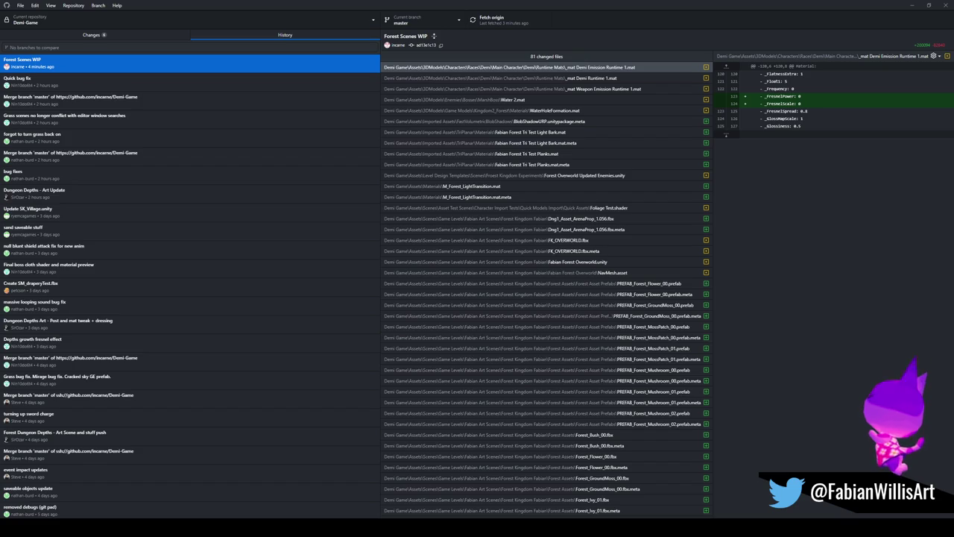
key(alt+Tab)
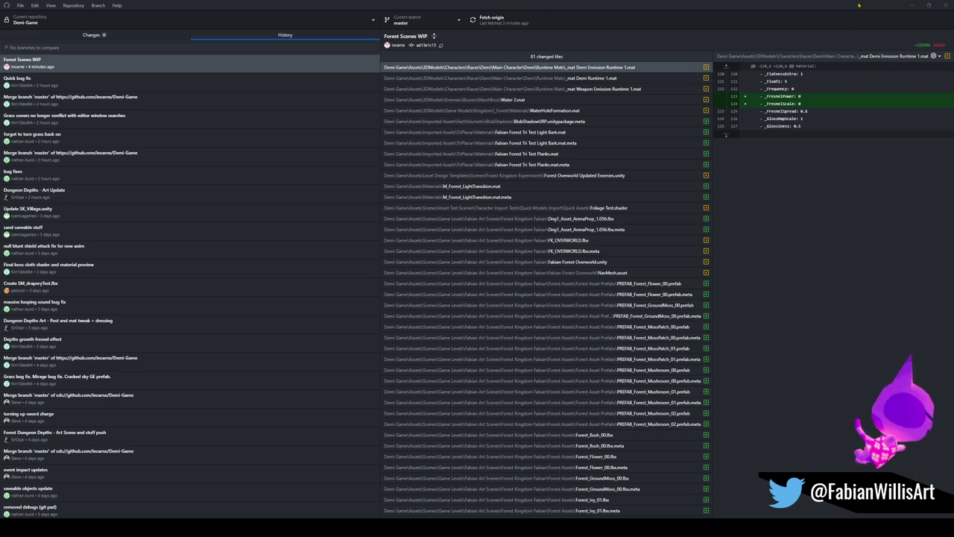
click(905, 6)
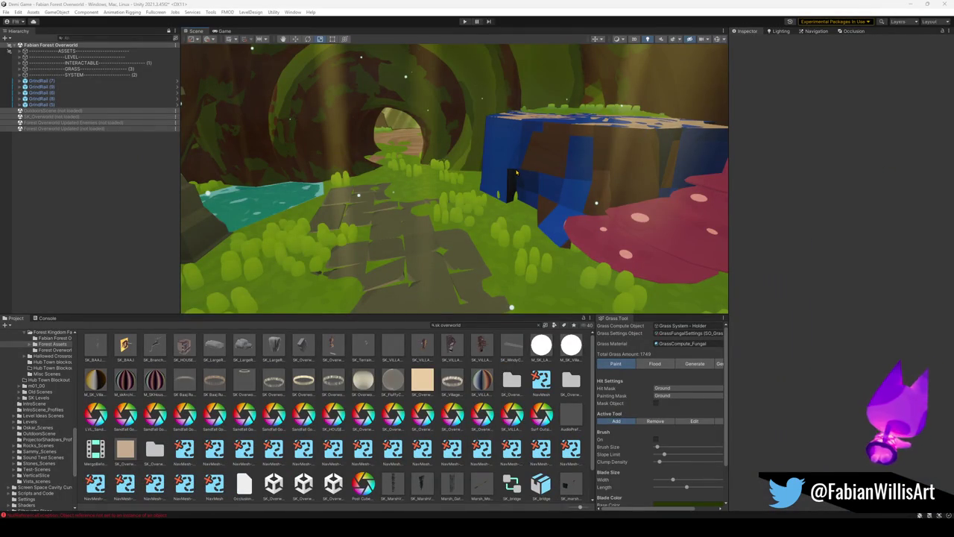
mouse_move(545, 186)
mouse_down()
mouse_move(477, 183)
mouse_move(447, 194)
mouse_move(485, 179)
mouse_up()
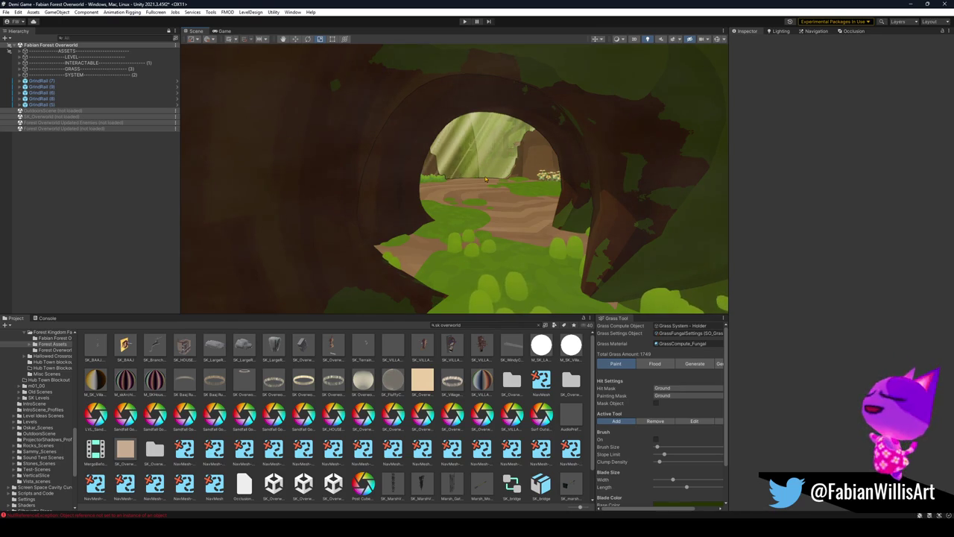
key(F9)
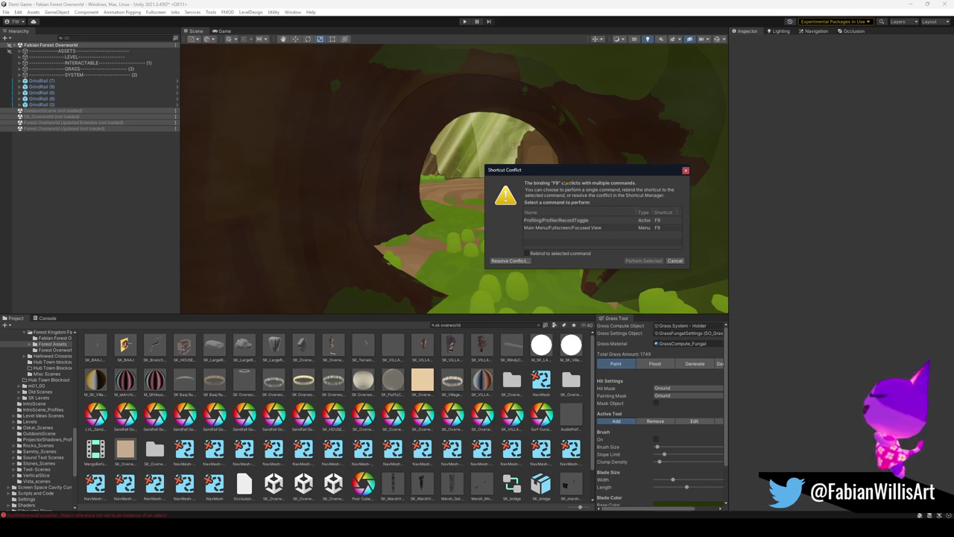
click(686, 171)
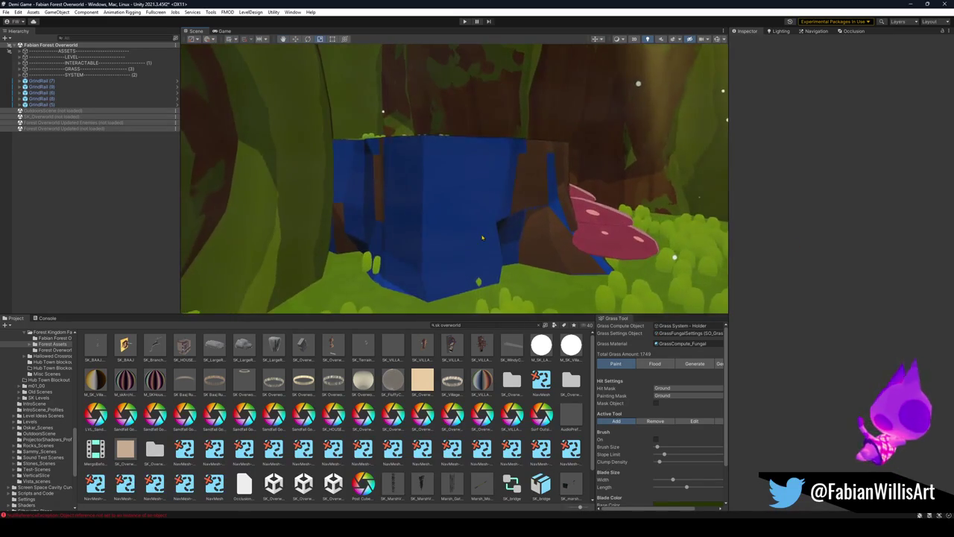
Turn off the Mesh Renderer on the tree platform's Forest_TreePlatform_01_COL collision mesh
click(482, 237)
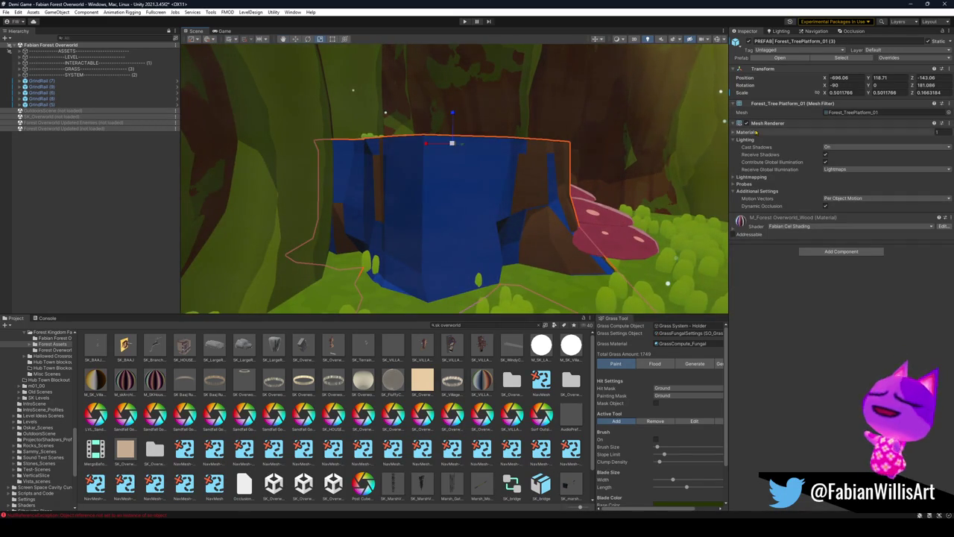
click(477, 257)
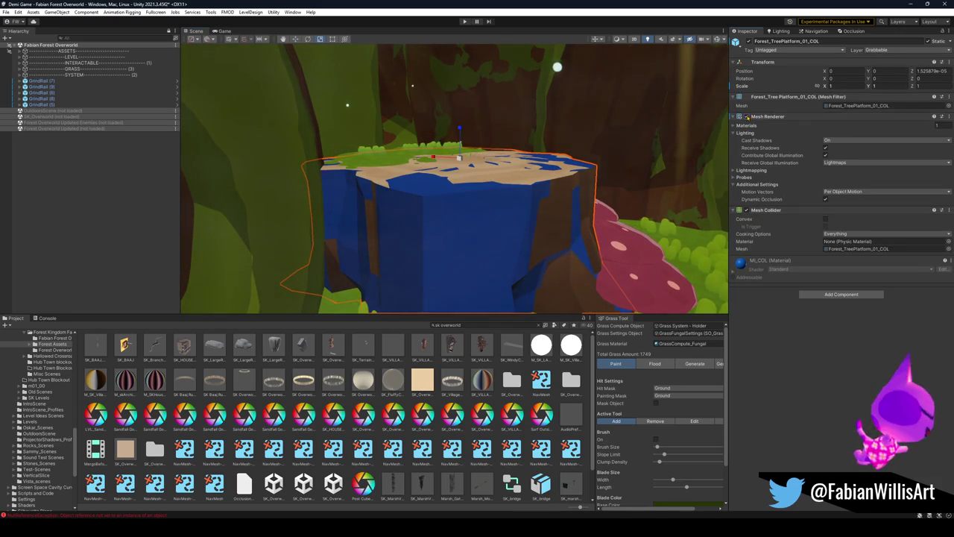
click(744, 117)
Look through the tree tunnel and select the GRASS, then INTERACTABLE groups in the Hierarchy
scroll(497, 198, up, 3)
drag(496, 198, 373, 194)
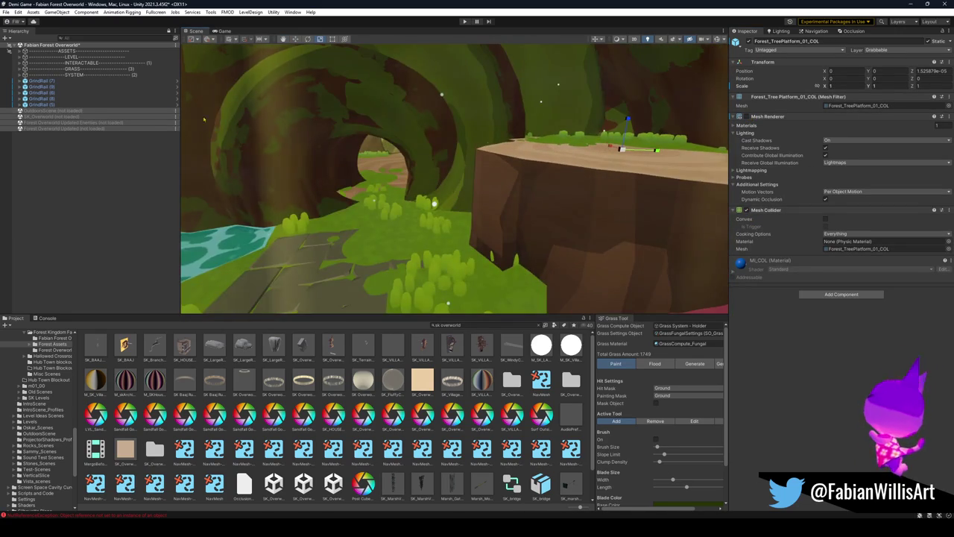
click(56, 68)
click(82, 63)
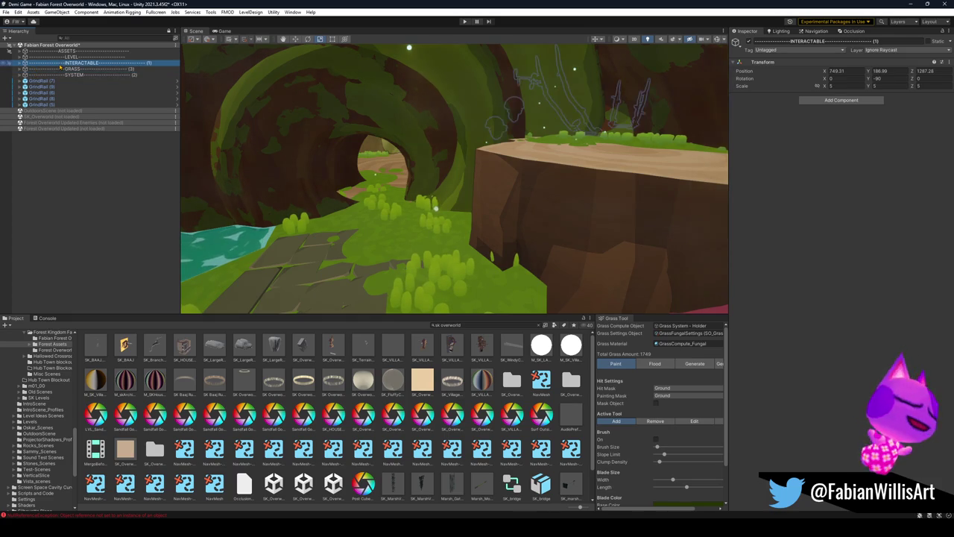
Deactivate LEVEL, INTERACTABLE, GRASS, SYSTEM and the GrindRail objects through GrindRail (5)
drag(484, 104, 417, 102)
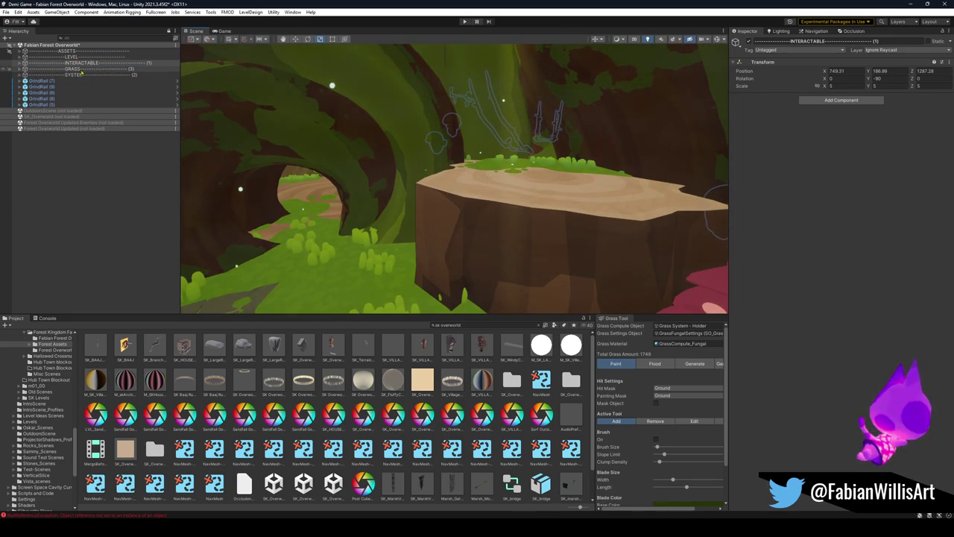
shift+click(80, 74)
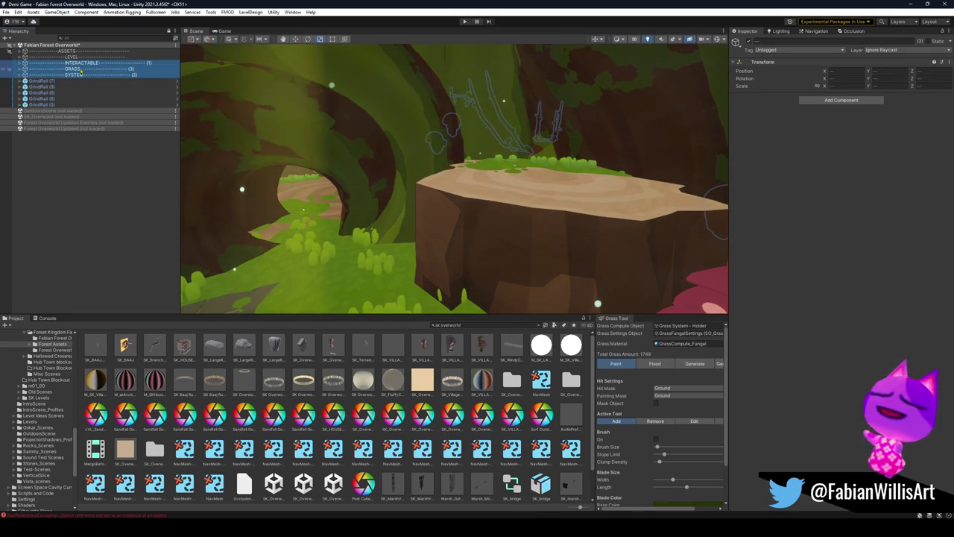
ctrl+click(74, 57)
shift+click(41, 104)
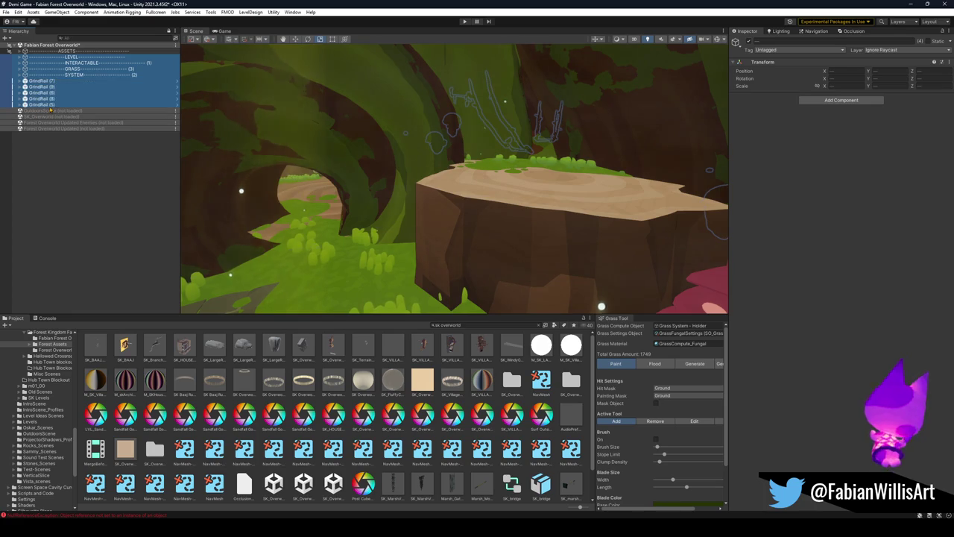
click(748, 42)
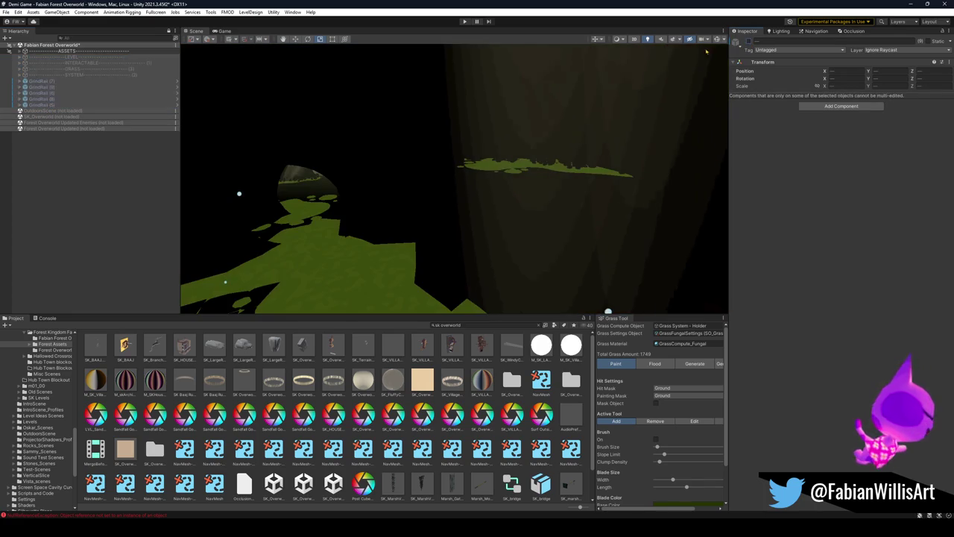
click(749, 42)
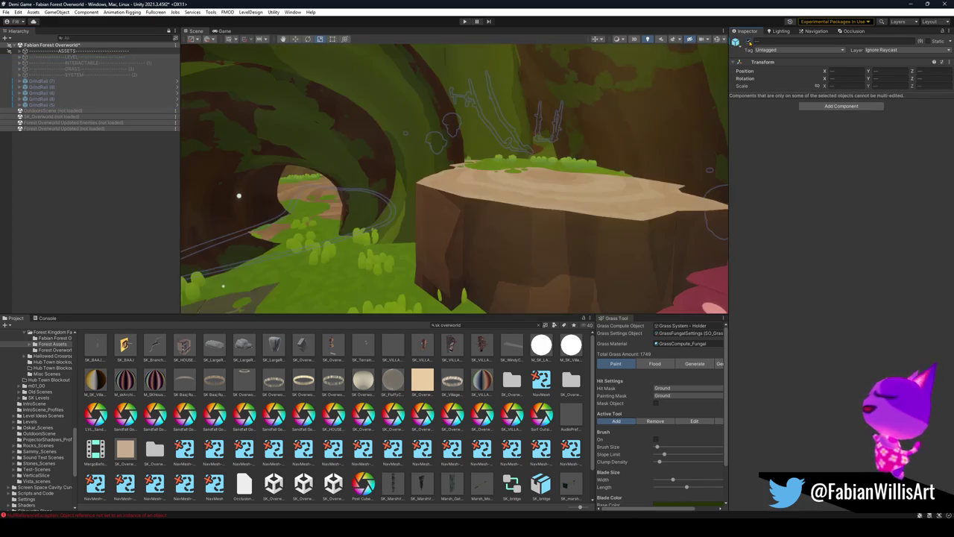
click(76, 64)
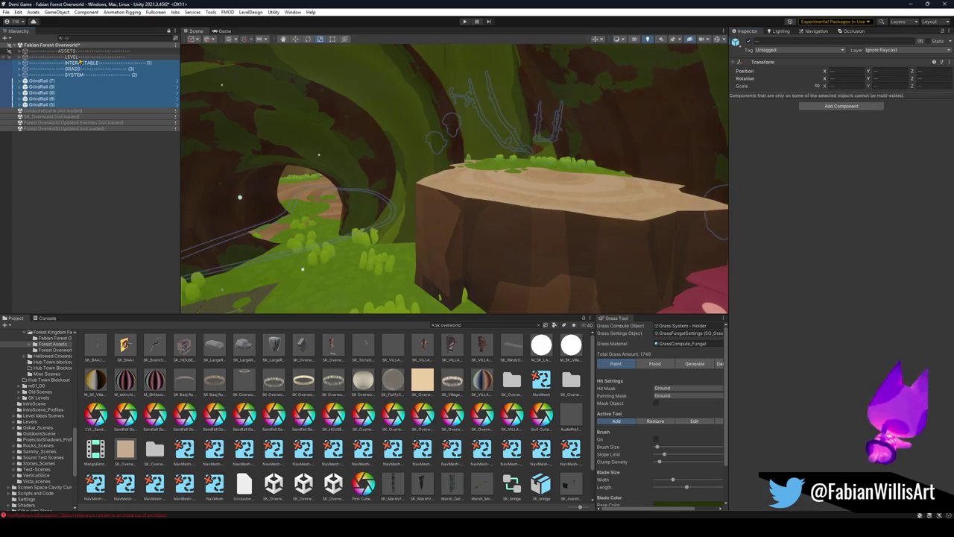
click(749, 43)
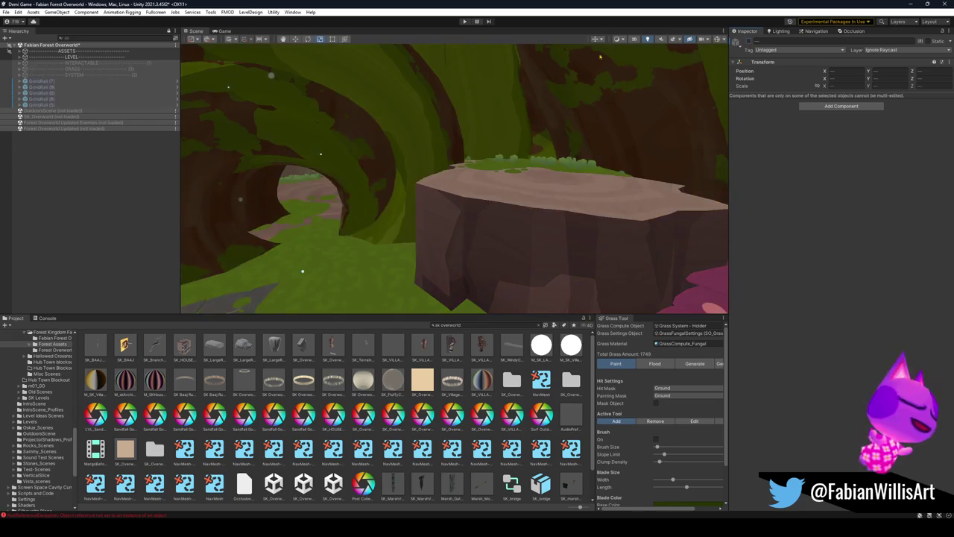
click(88, 166)
mouse_move(417, 178)
mouse_down()
mouse_move(454, 262)
mouse_move(422, 236)
mouse_move(390, 241)
mouse_up()
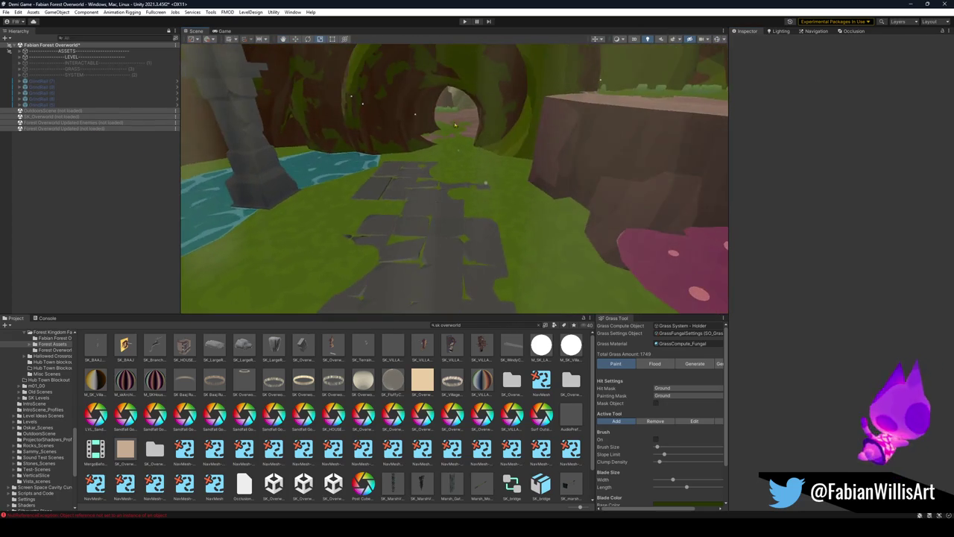
click(463, 21)
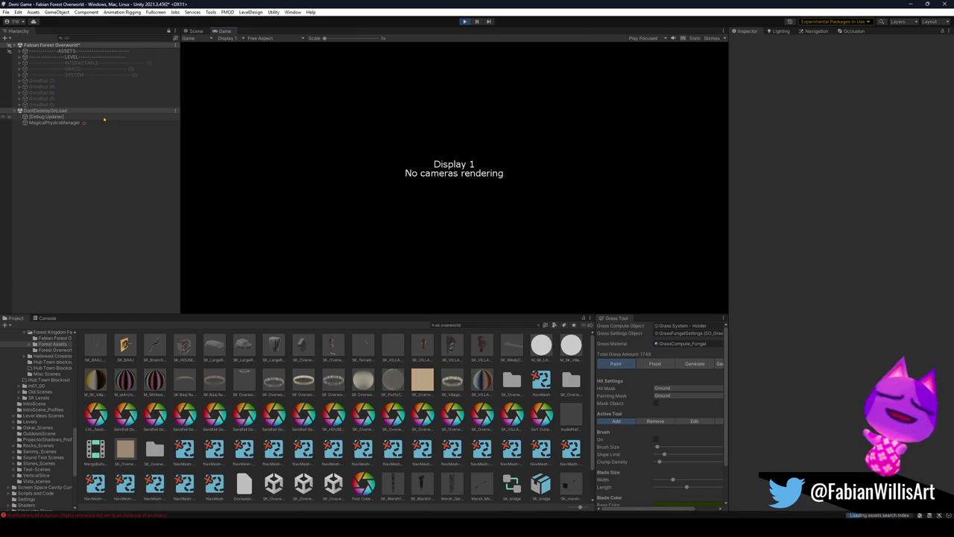
click(81, 75)
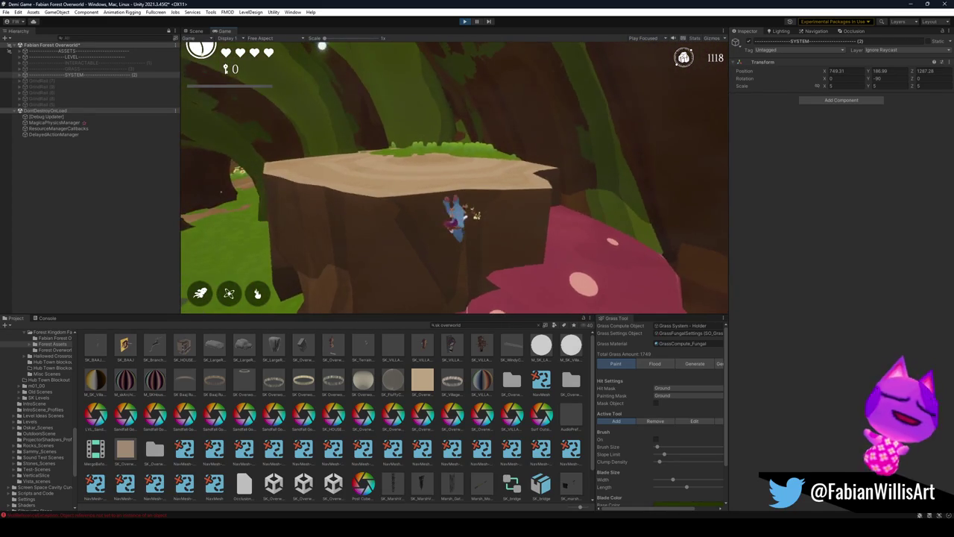
key(Escape)
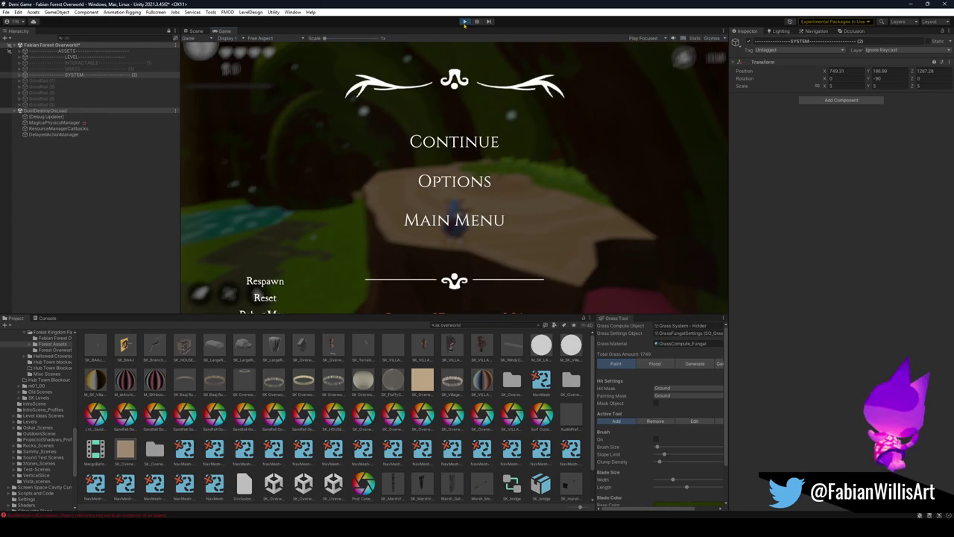
click(464, 22)
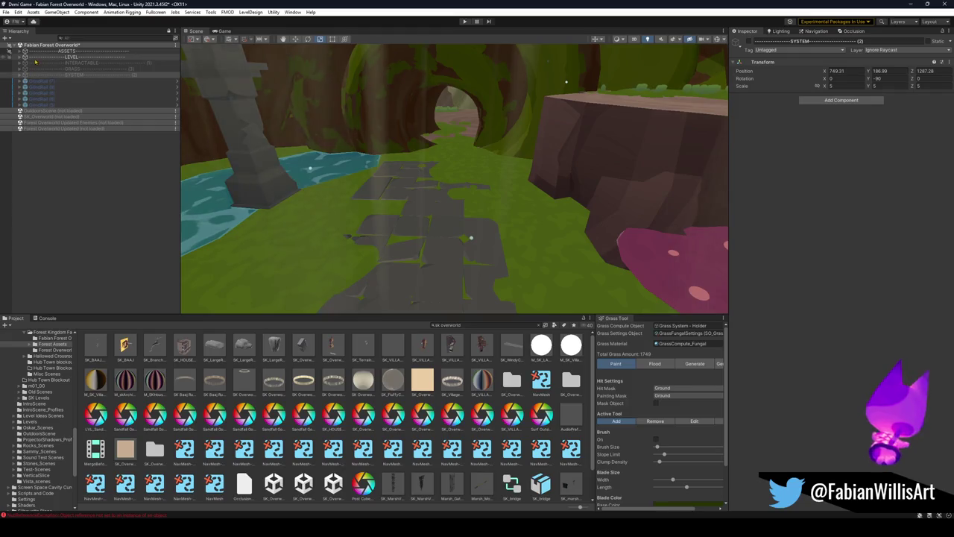
Move LevelSpecificAbilities, Demi_Prefab_update, Managers and EnemyGroupManager out of SYSTEM to the scene root
click(23, 76)
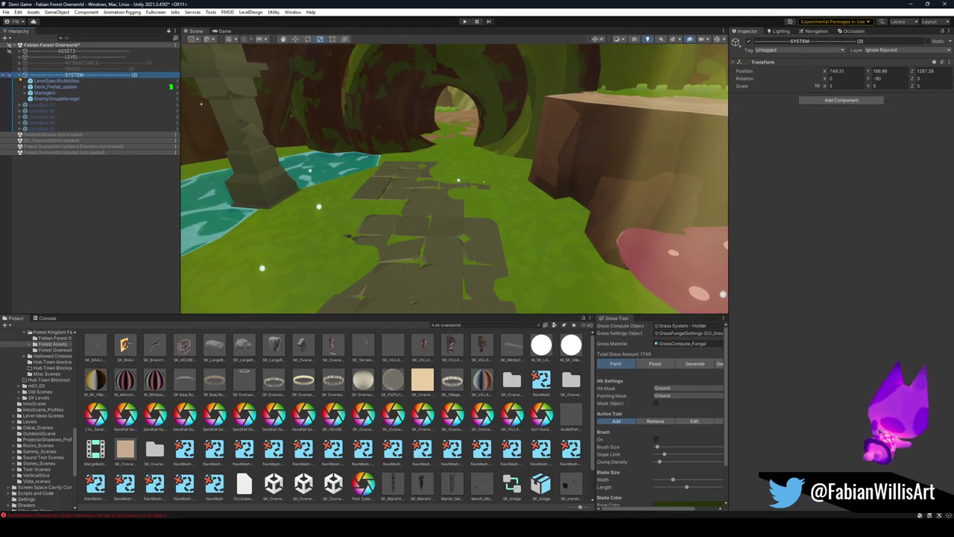
click(58, 99)
shift+click(67, 80)
drag(67, 82, 71, 74)
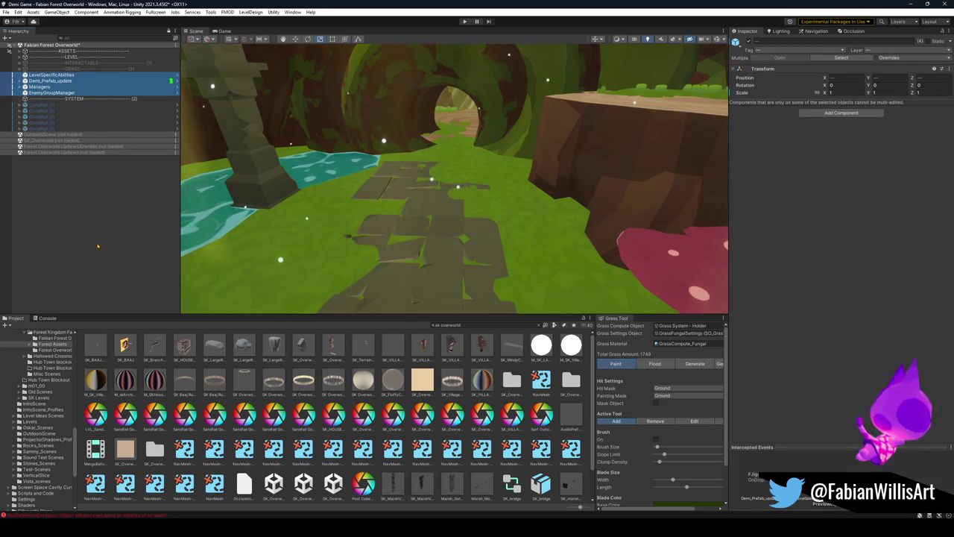
Start a new playtest, pause to inspect SYSTEM's Transform, then resume and pause again
click(464, 21)
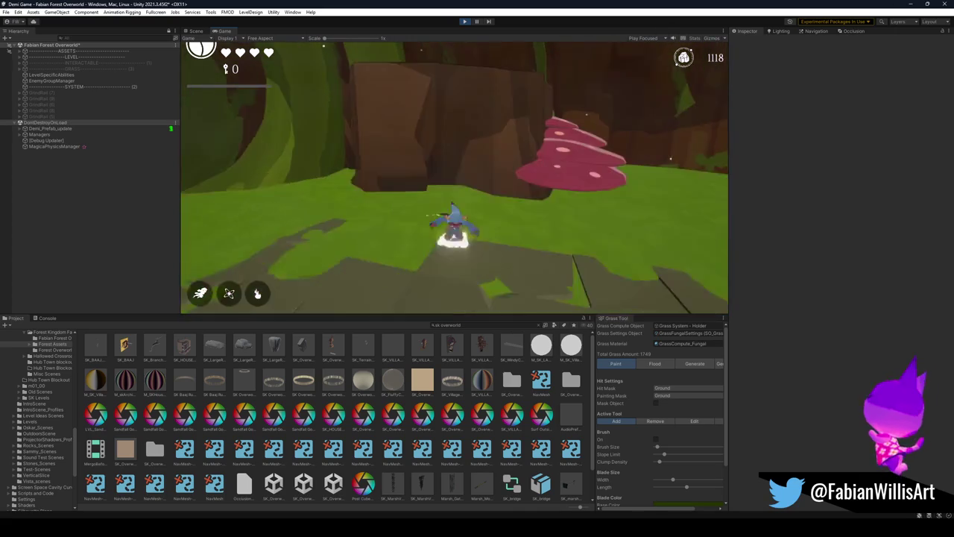
key(Escape)
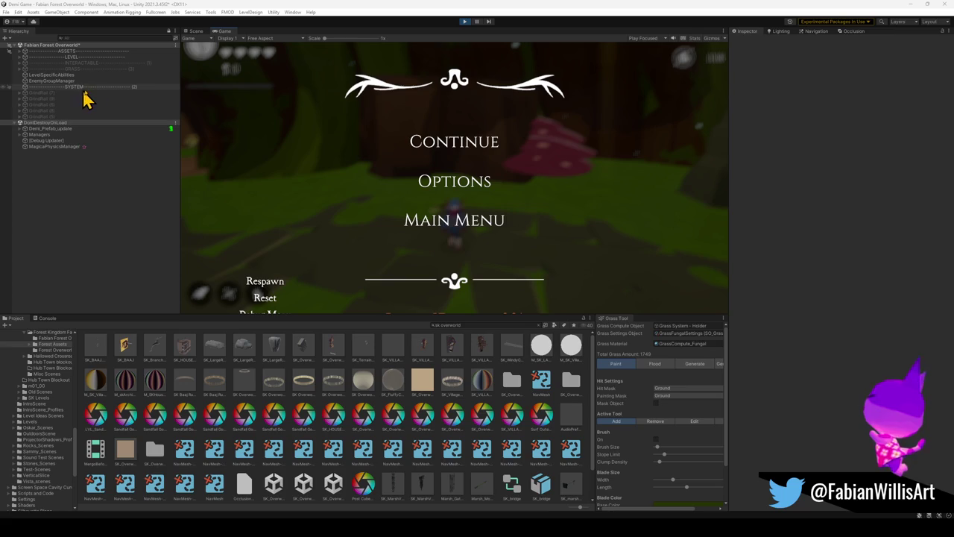
click(72, 88)
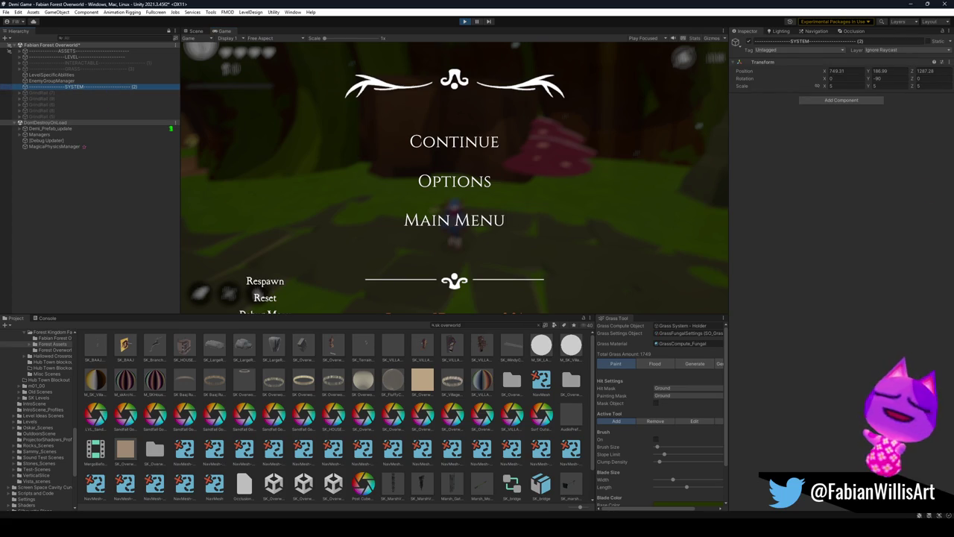
click(465, 143)
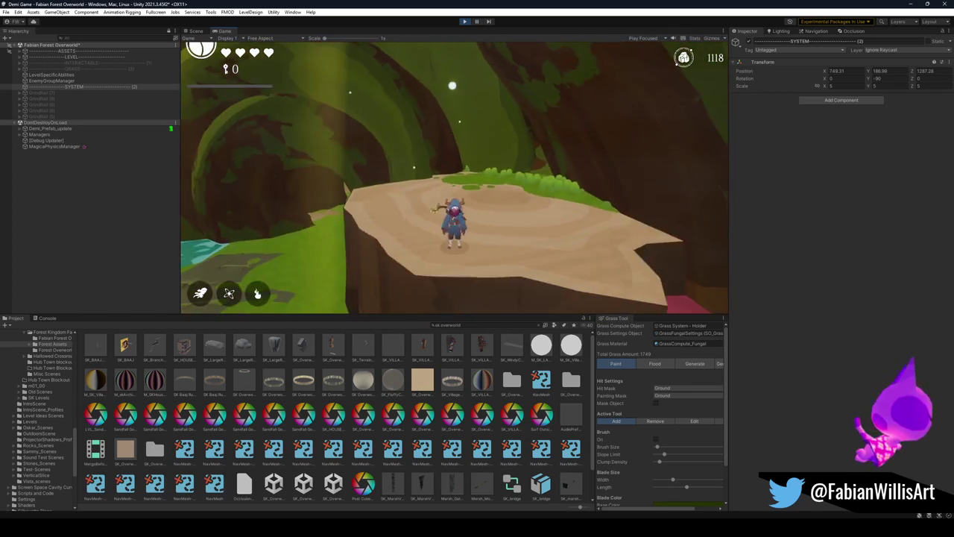
key(Escape)
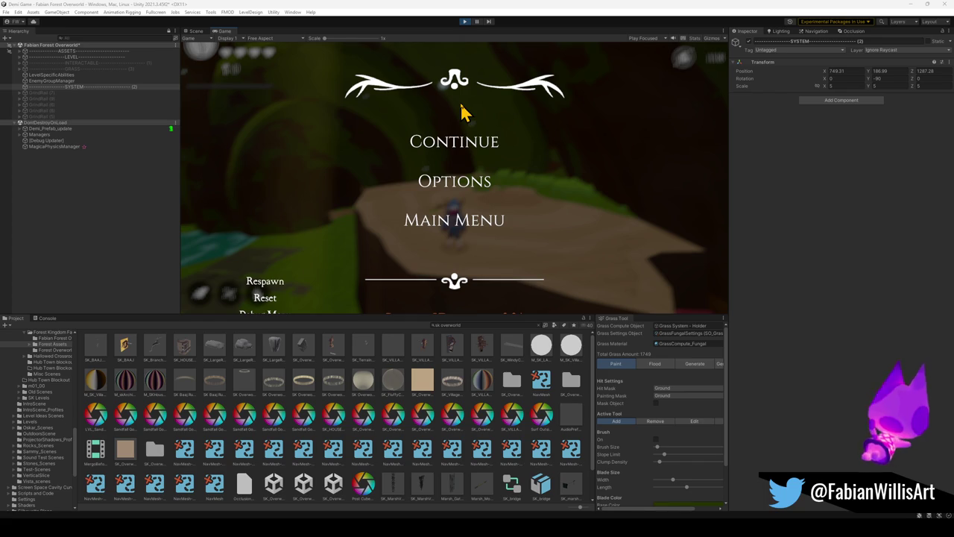
Pause the playtest with Escape and resume via Continue several times, ending with gameplay running
click(461, 141)
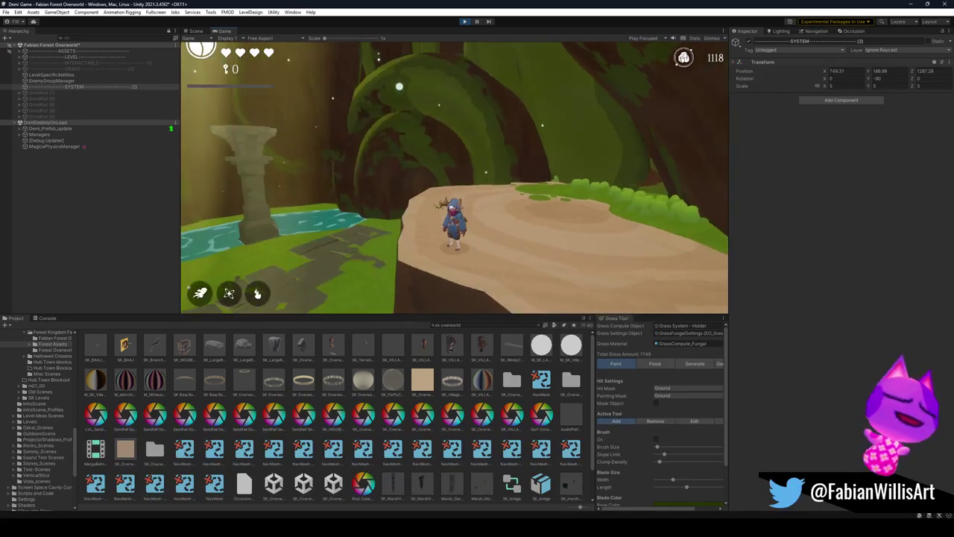
key(Escape)
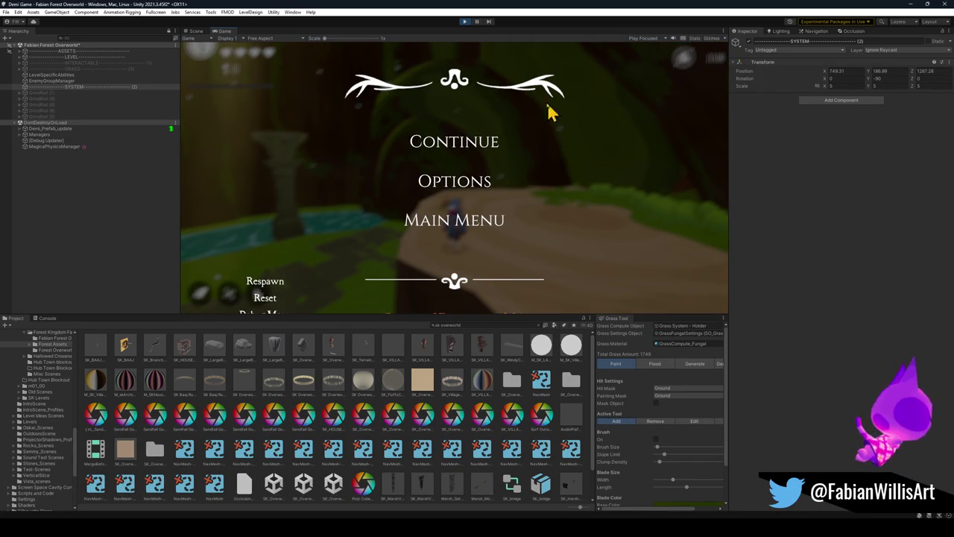
click(478, 154)
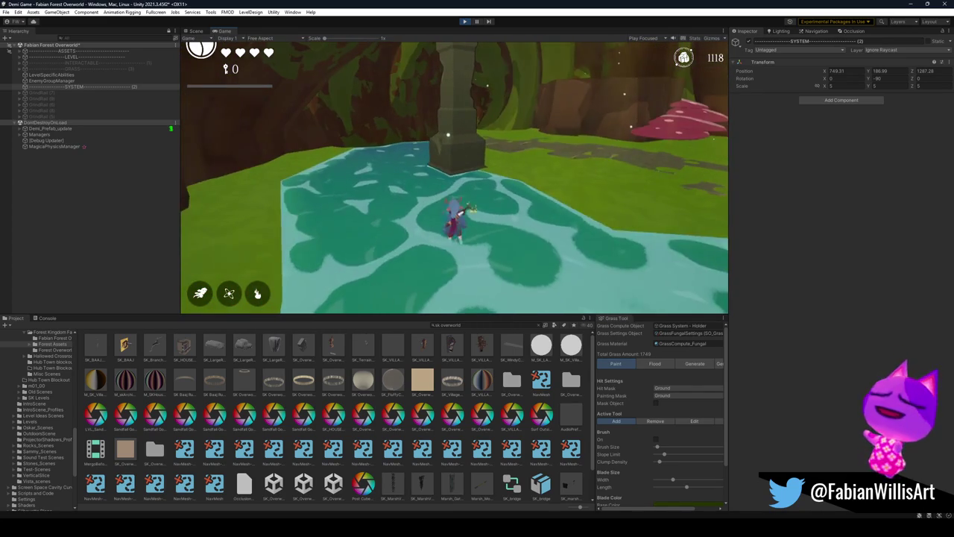
key(Escape)
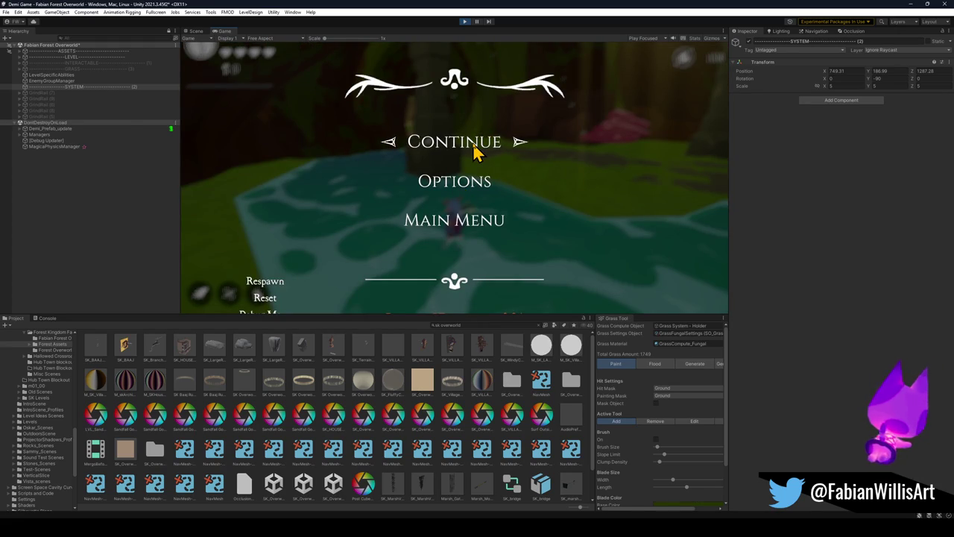
click(477, 152)
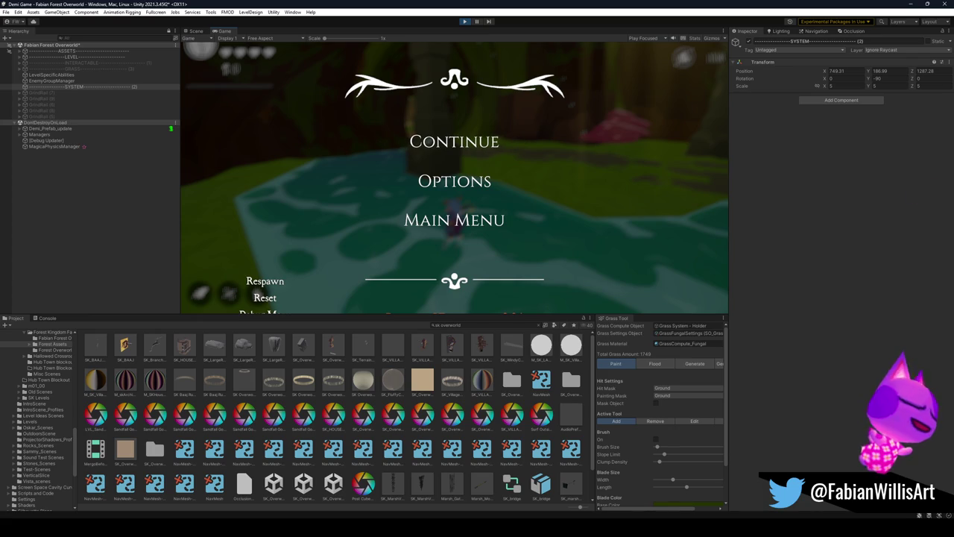
click(481, 146)
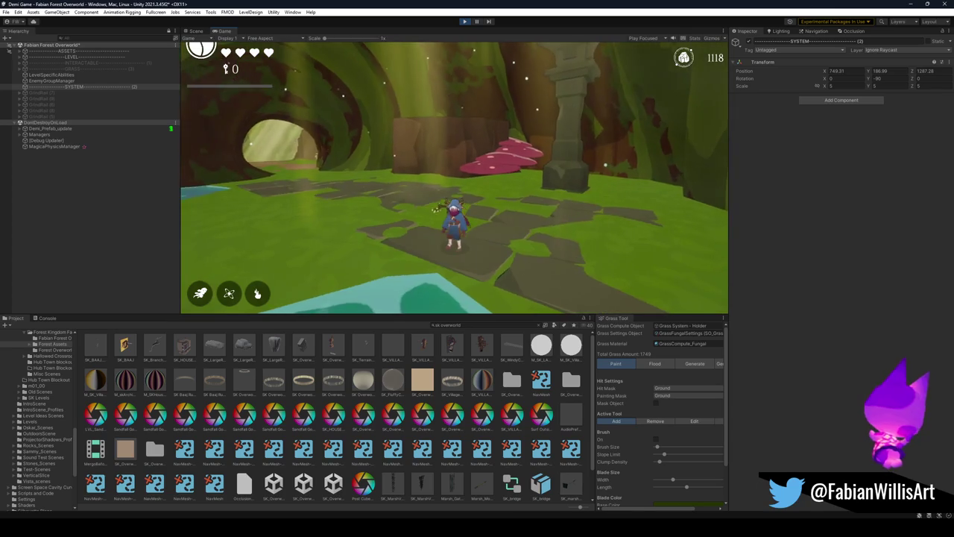
Pause the running game with Escape to bring up the Continue/Options/Main Menu screen
key(Escape)
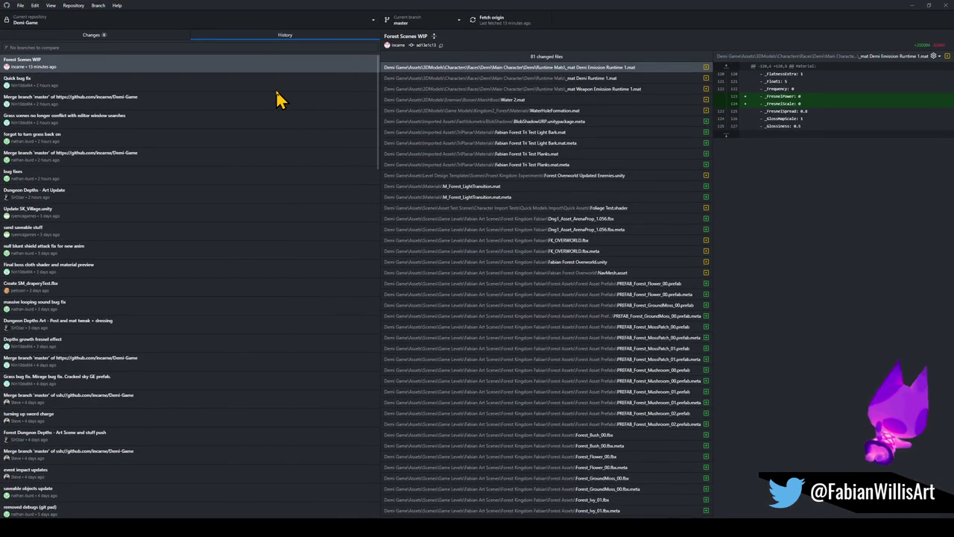
Inspect the Forest Scenes WIP material diffs and an earlier merge commit, then reselect Forest Scenes WIP
click(147, 38)
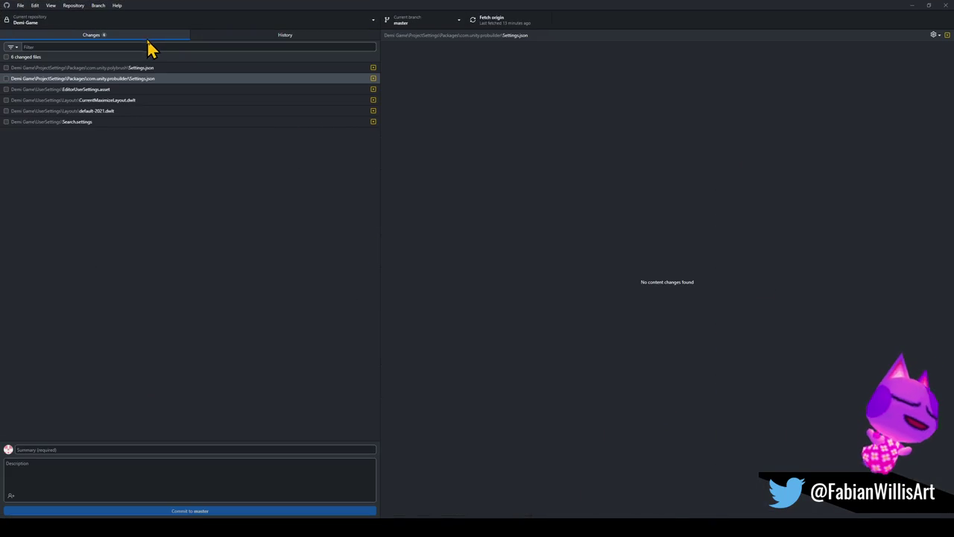
click(282, 37)
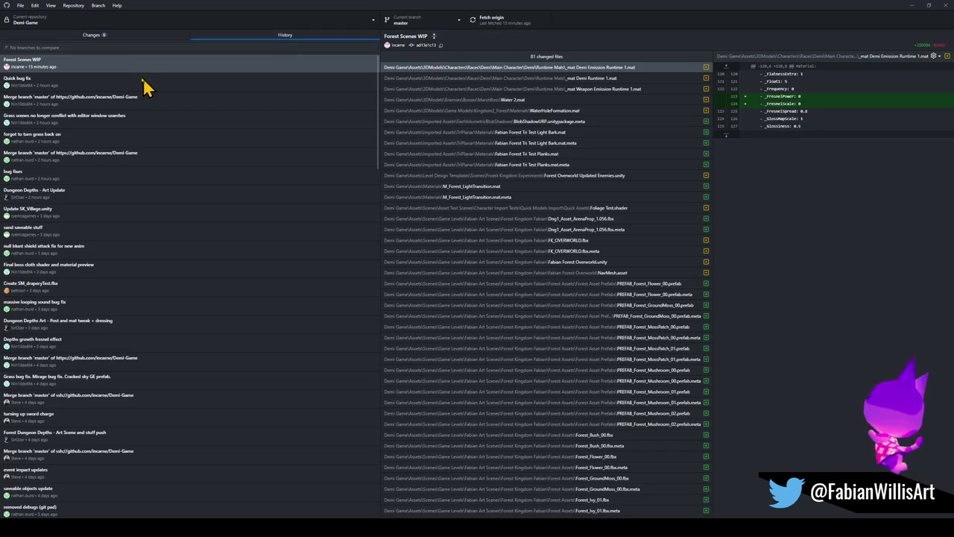
click(600, 90)
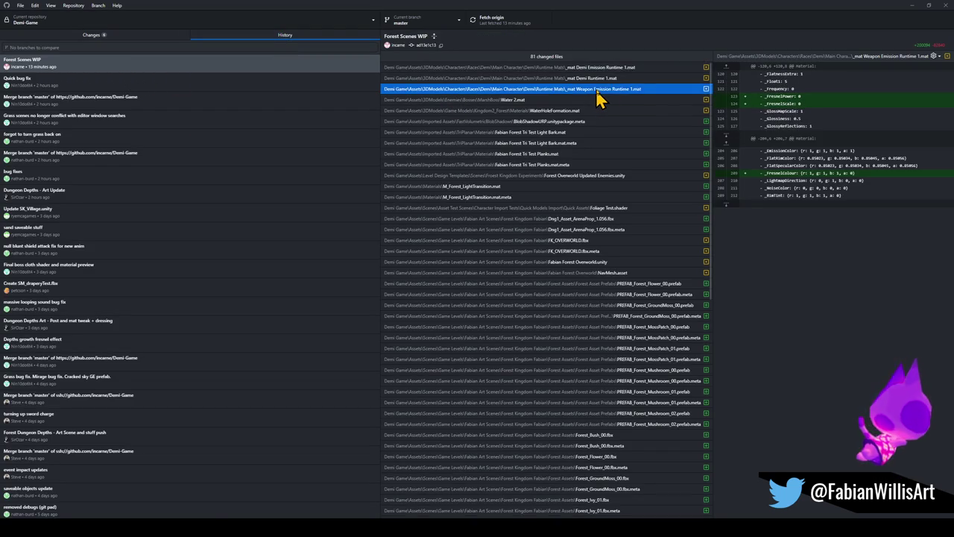
click(485, 69)
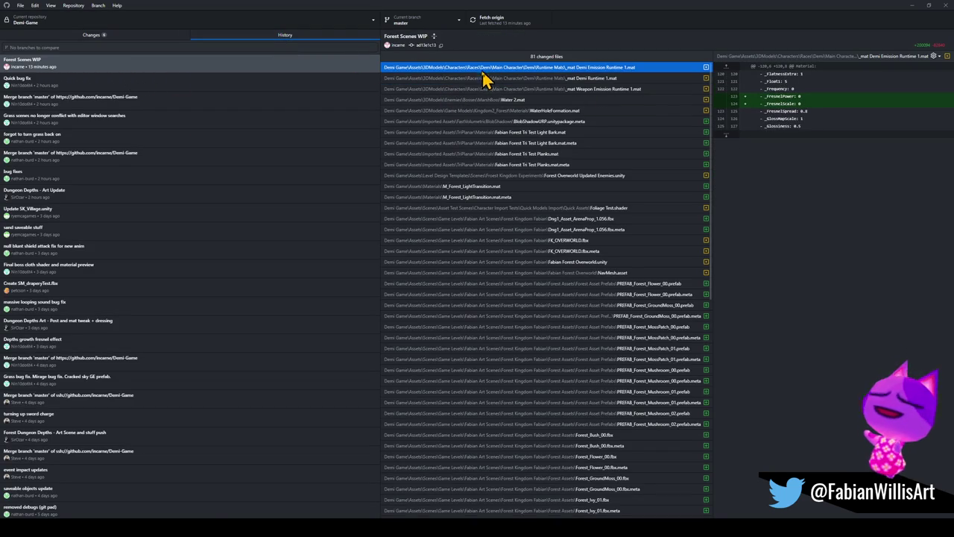
click(372, 101)
click(286, 66)
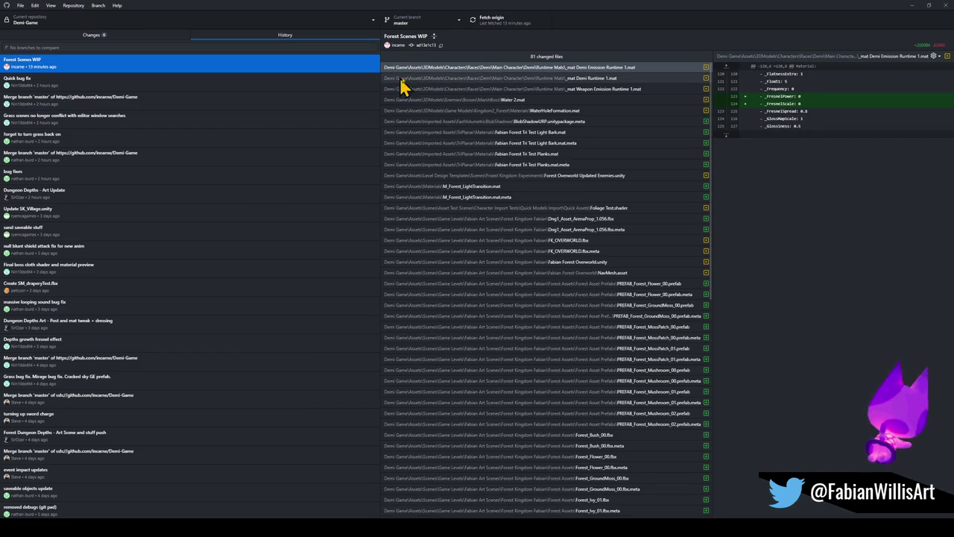
Snip the top of the changed-file list and return to the pending changes
key(super+shift+s)
drag(382, 60, 700, 101)
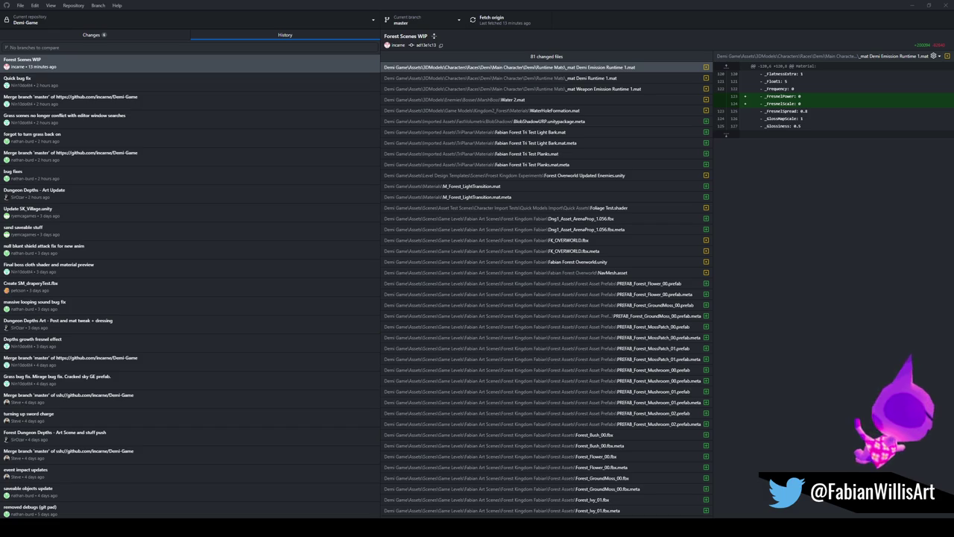
click(61, 36)
View the probuilder Settings.json and Search.settings diffs, snip the file list, and minimize GitHub Desktop
click(38, 78)
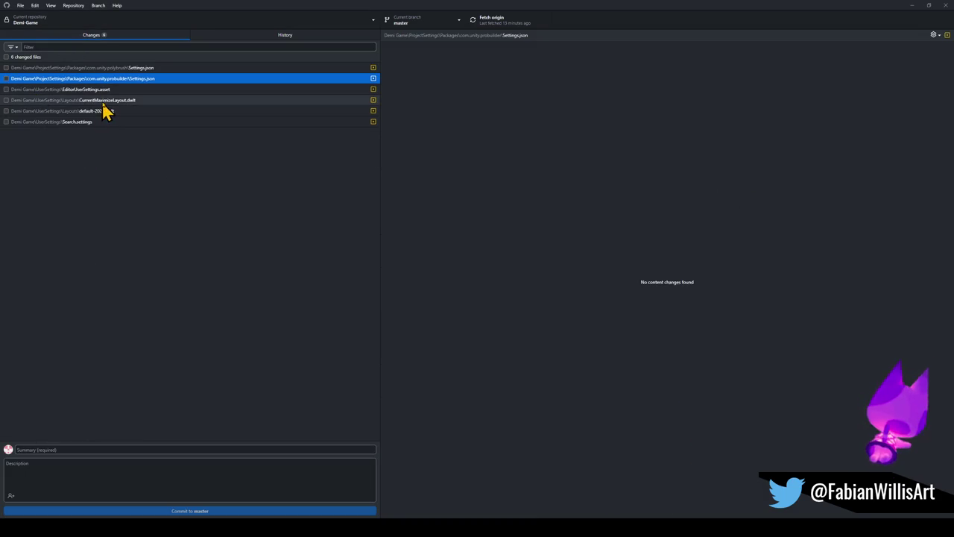
click(119, 124)
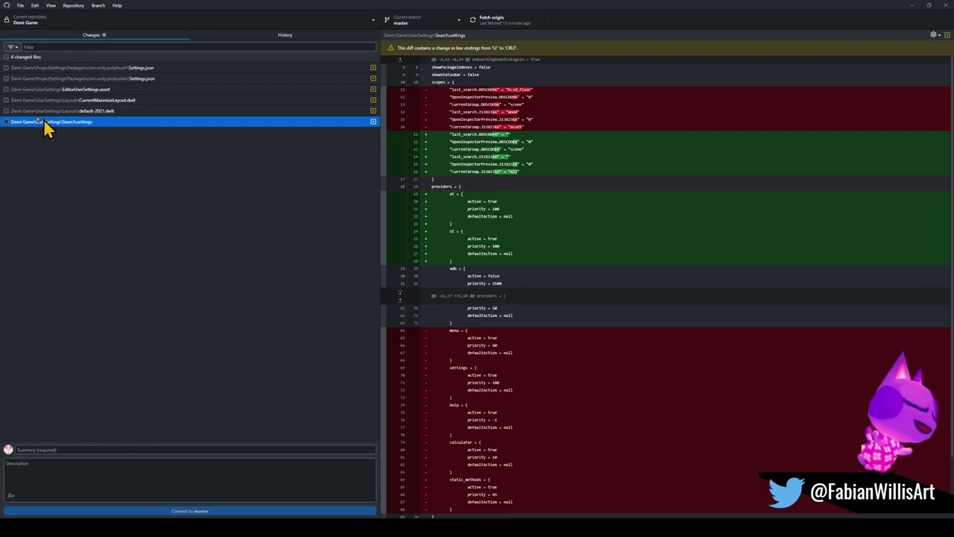
key(super+shift+s)
mouse_move(2, 127)
mouse_down()
mouse_move(152, 82)
mouse_move(191, 53)
mouse_move(188, 64)
mouse_up()
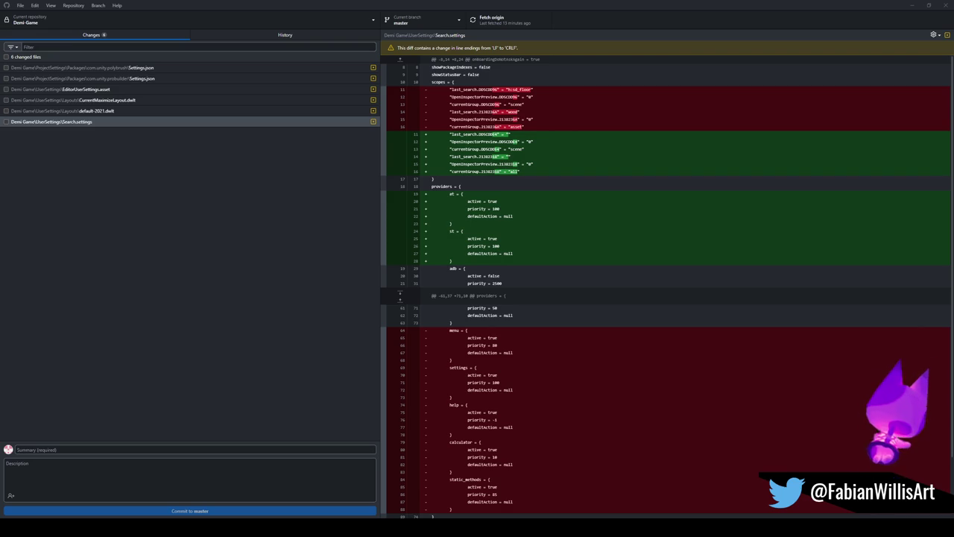
click(913, 8)
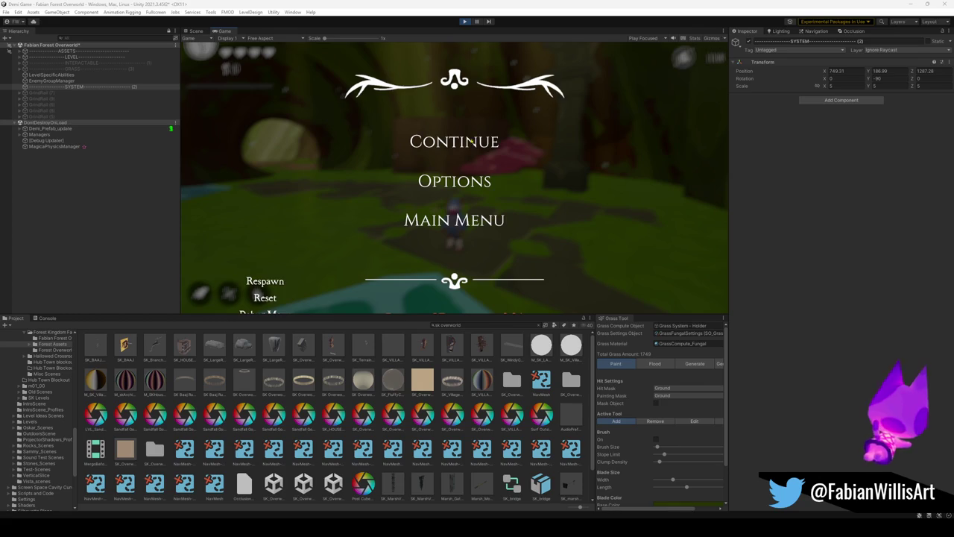
Close the pause menu in the Game view with Escape to resume the Fabian Forest playtest
key(Escape)
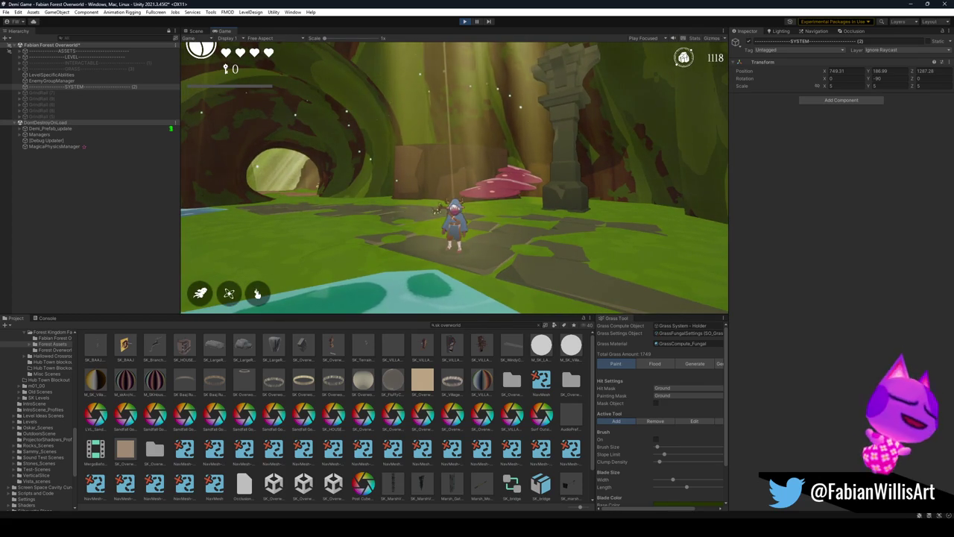
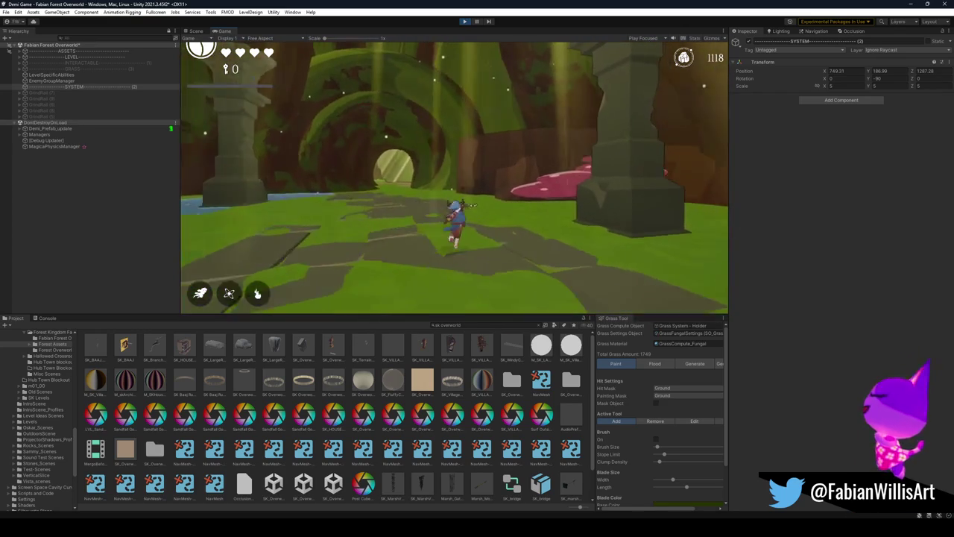
Resume the paused forest playtest and switch the game view to fullscreen with F10
key(F1)
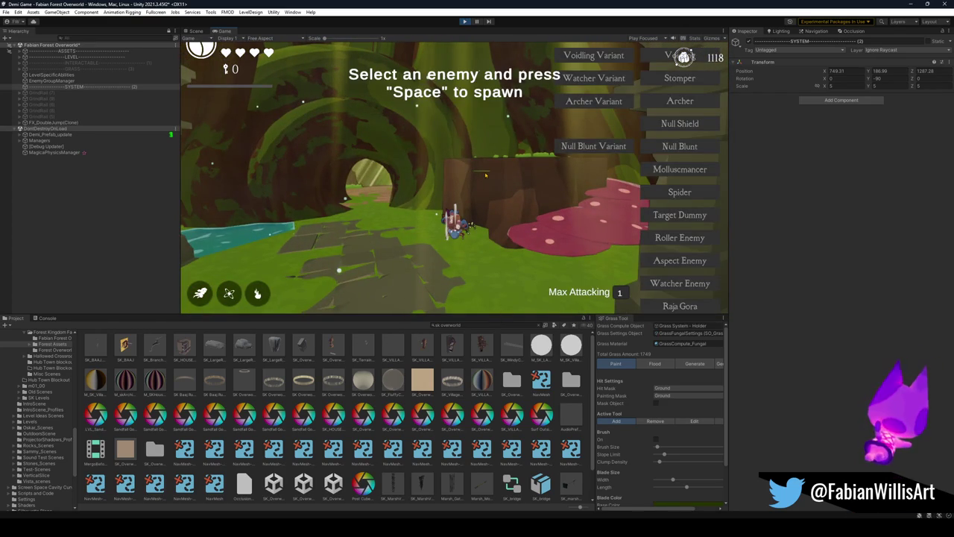
key(F1)
key(Escape)
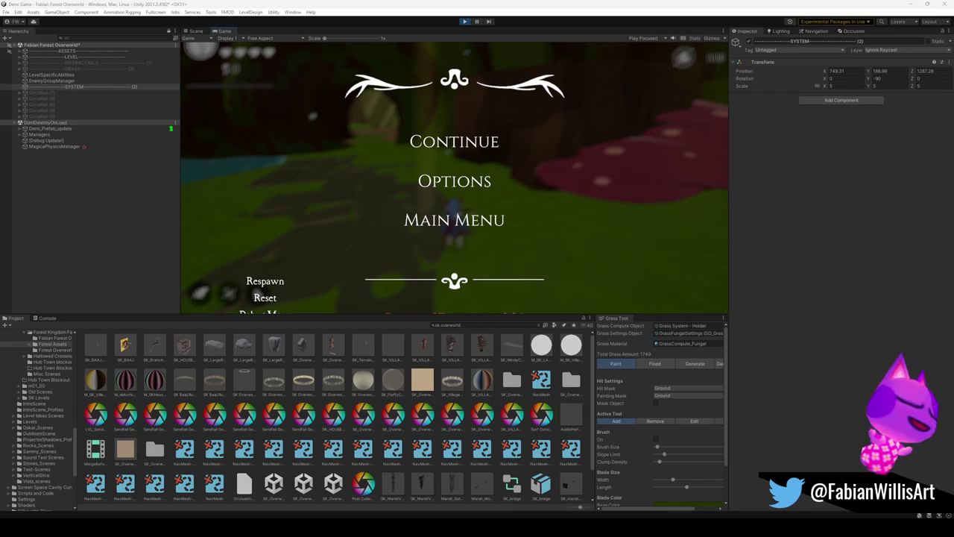
click(493, 150)
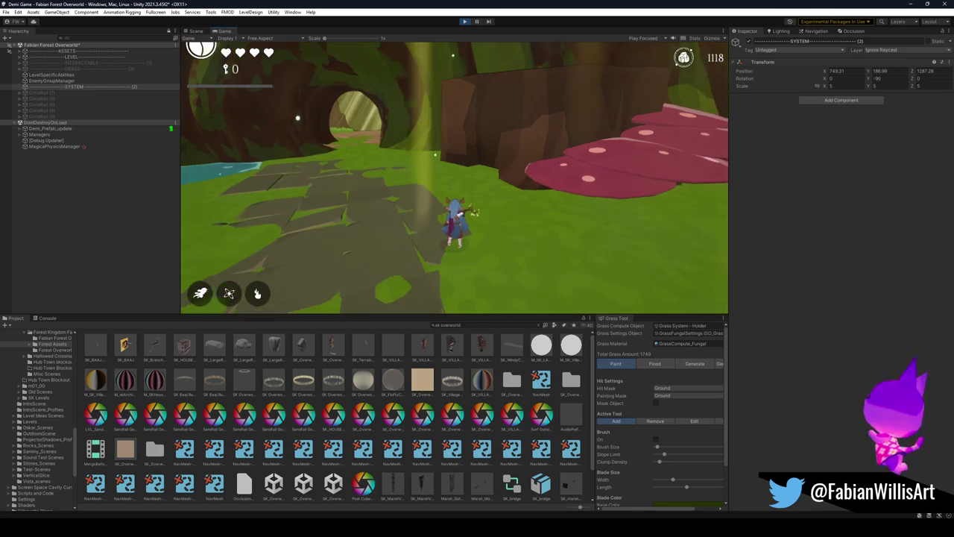
key(F10)
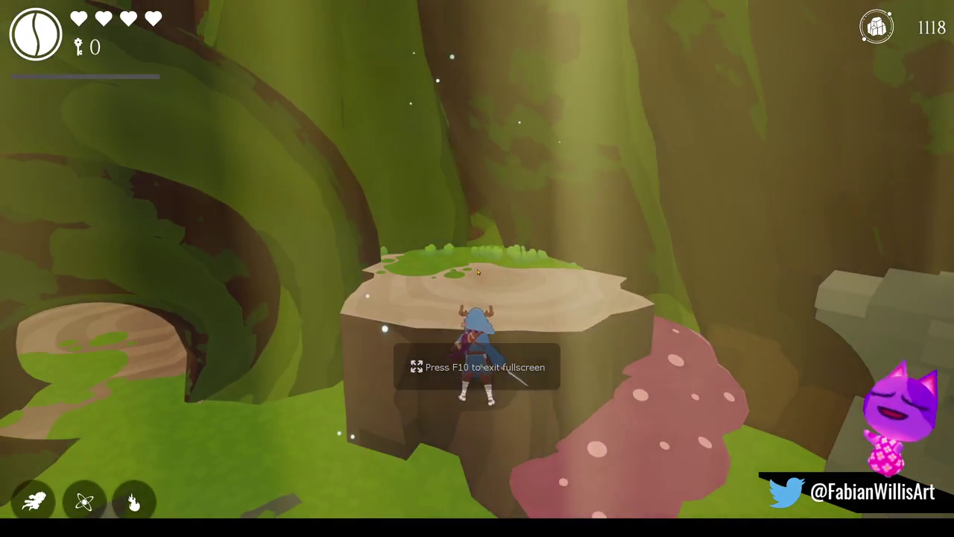
Spawn an Archer from the enemy-spawn debug list
key(super)
key(Escape)
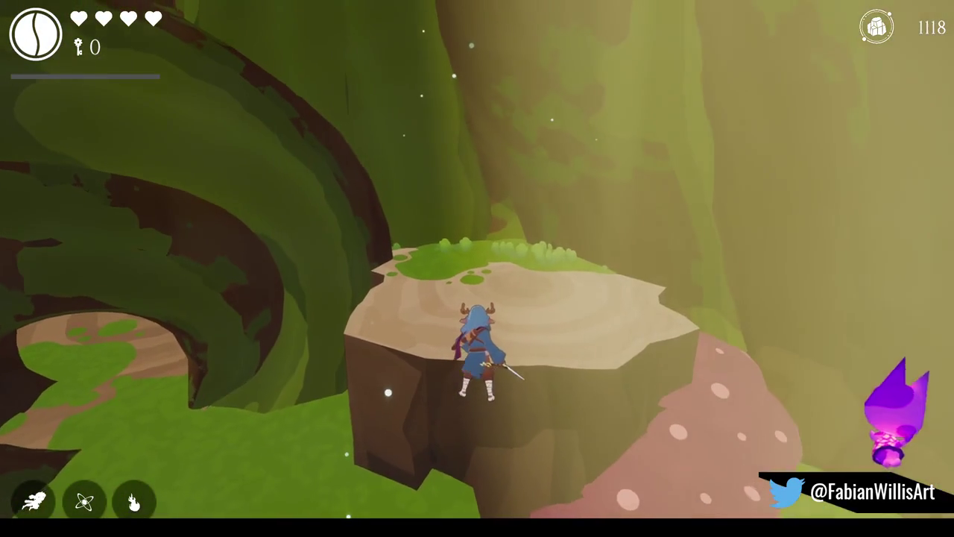
key(Tab)
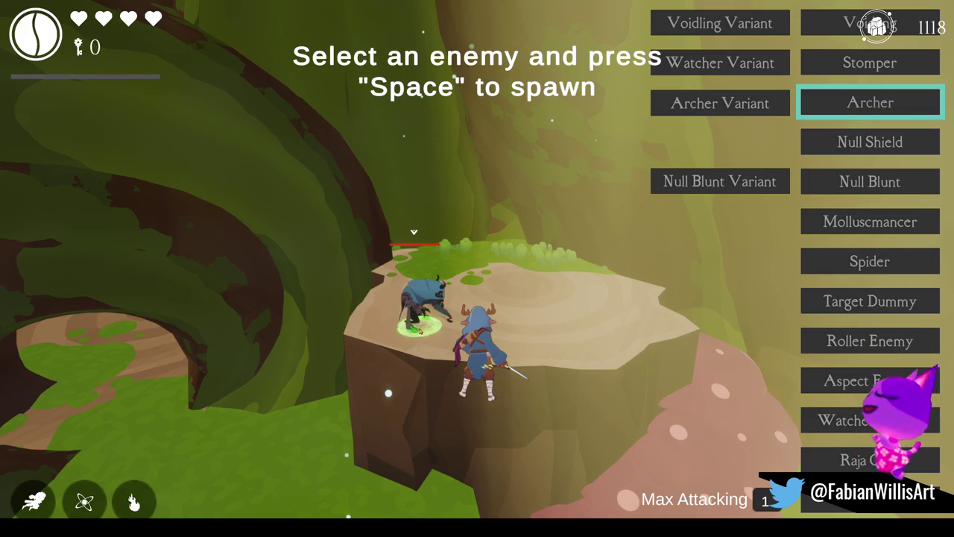
key(Tab)
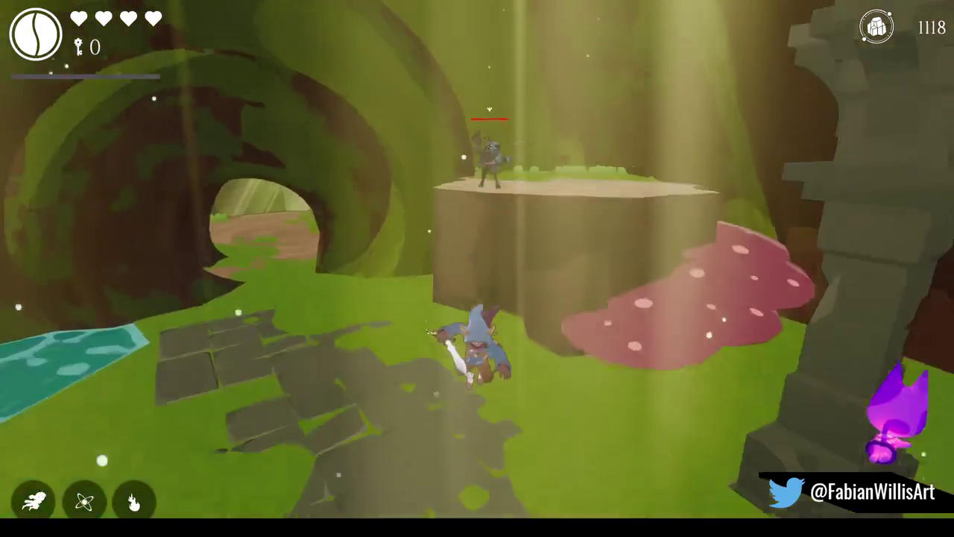
Defeat the Archer on the ledge, run to the camp, then pause and leave fullscreen
key(w)
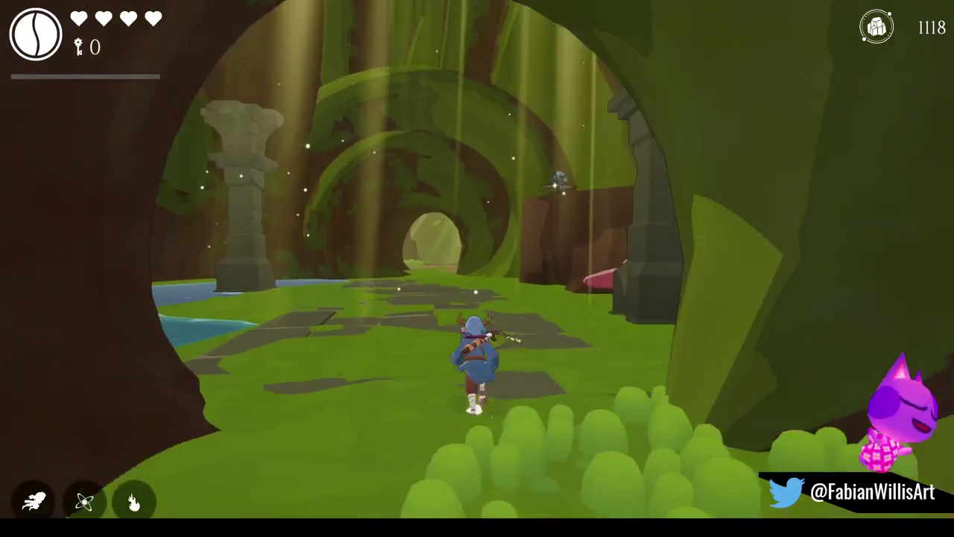
key(shift)
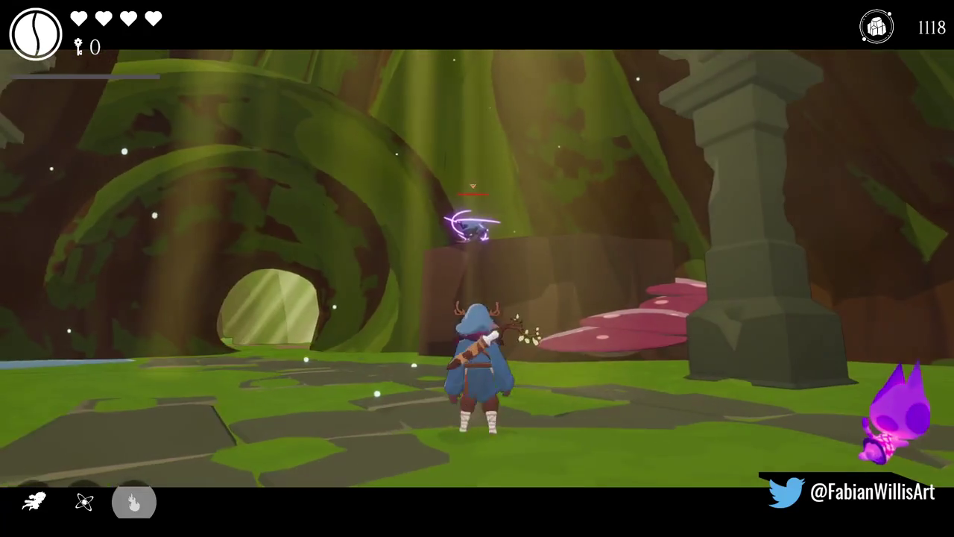
key(w)
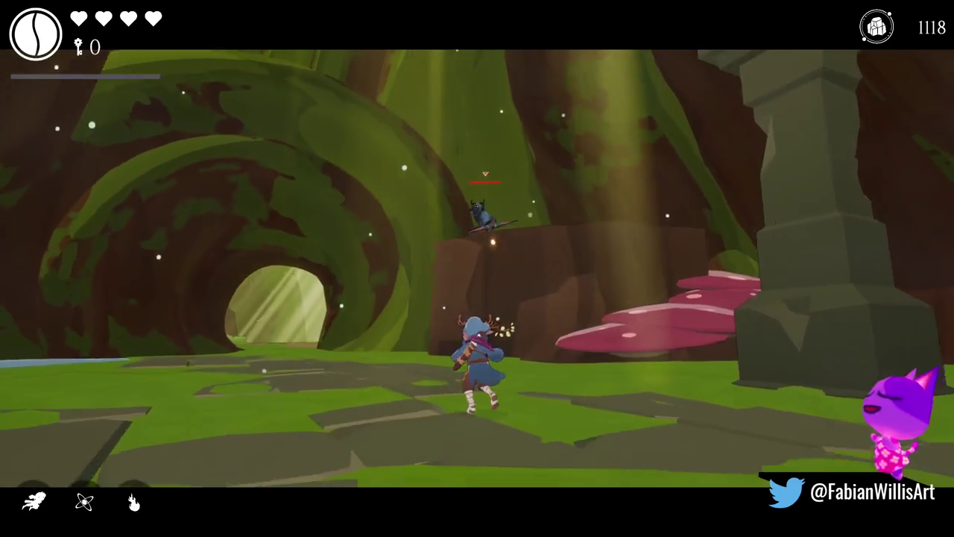
key(w)
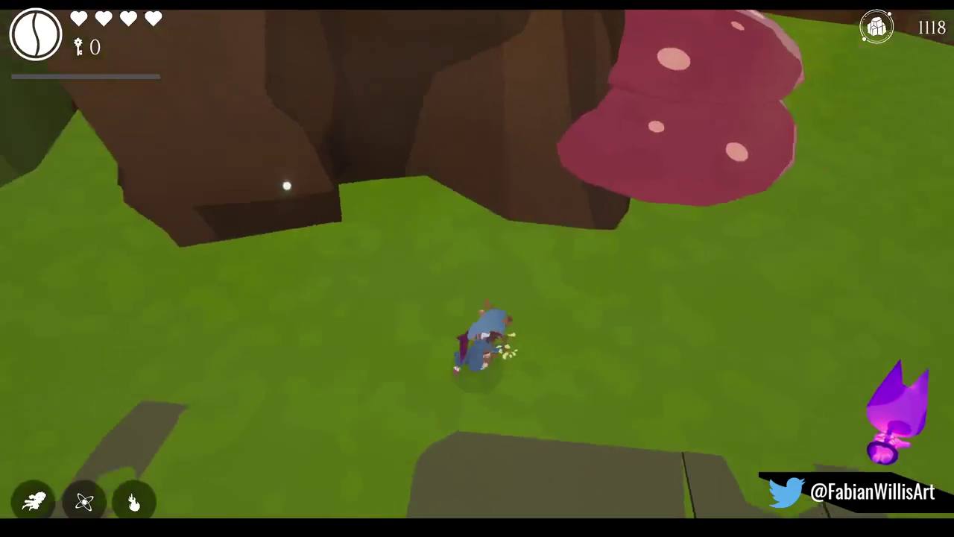
key(space)
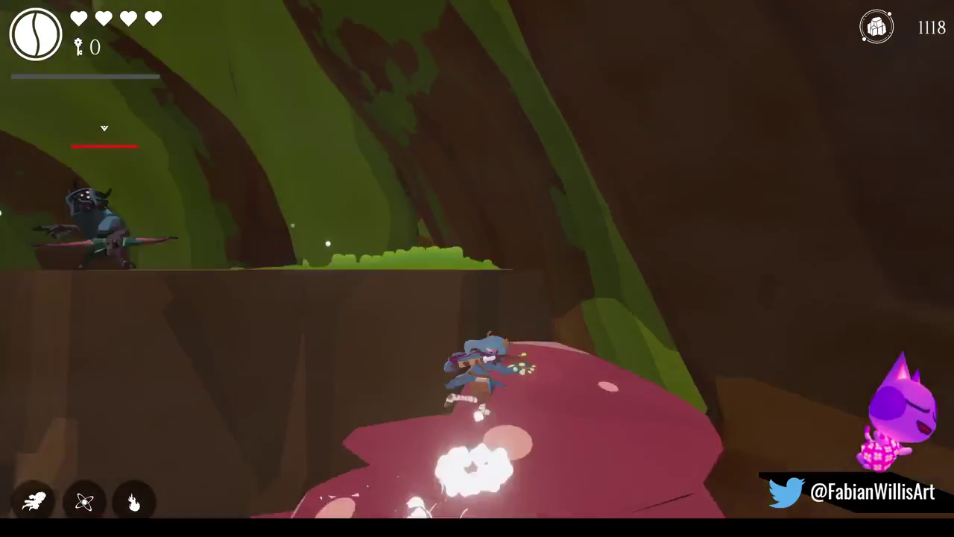
key(j)
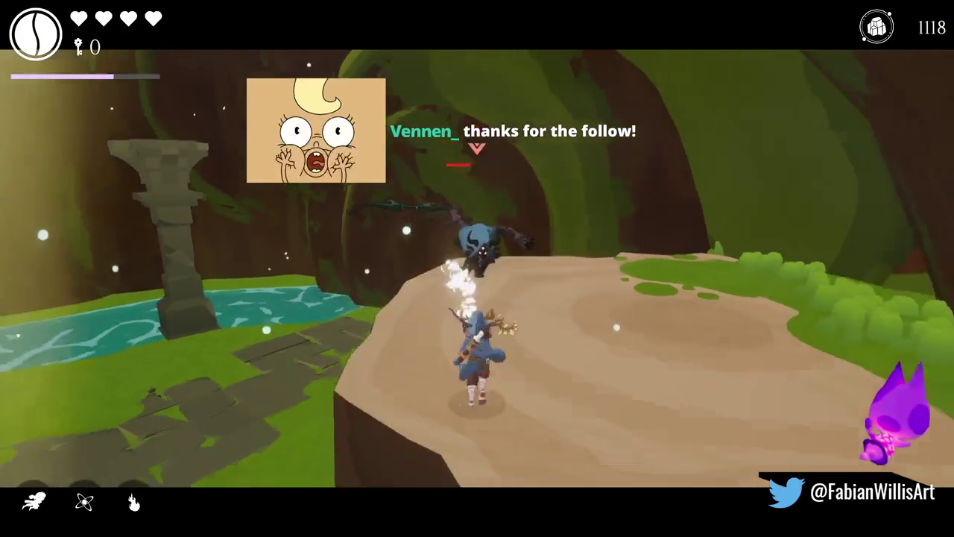
key(w)
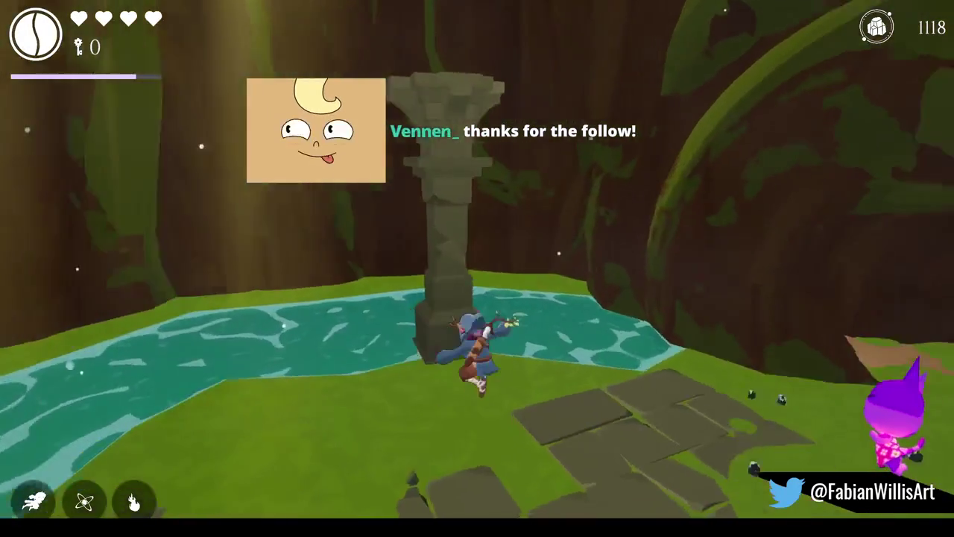
key(d)
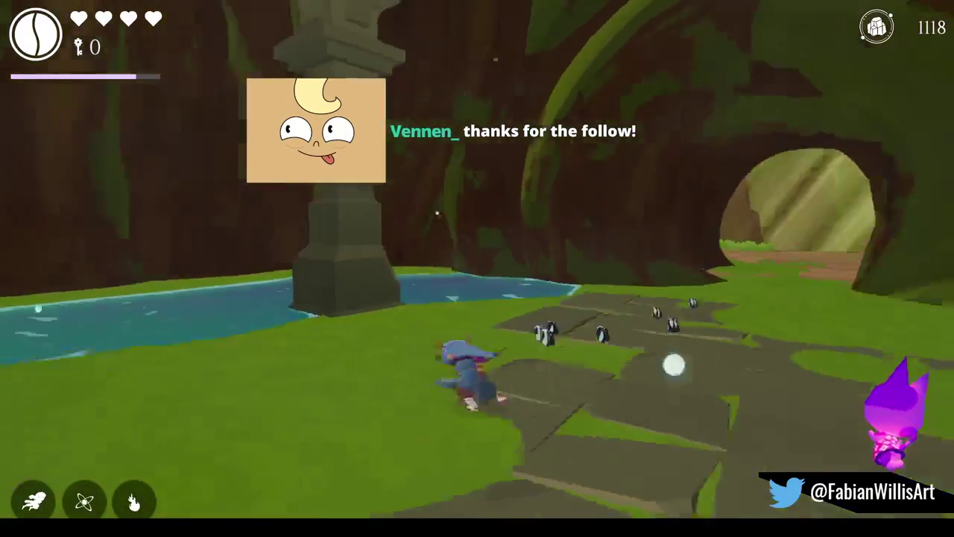
key(a)
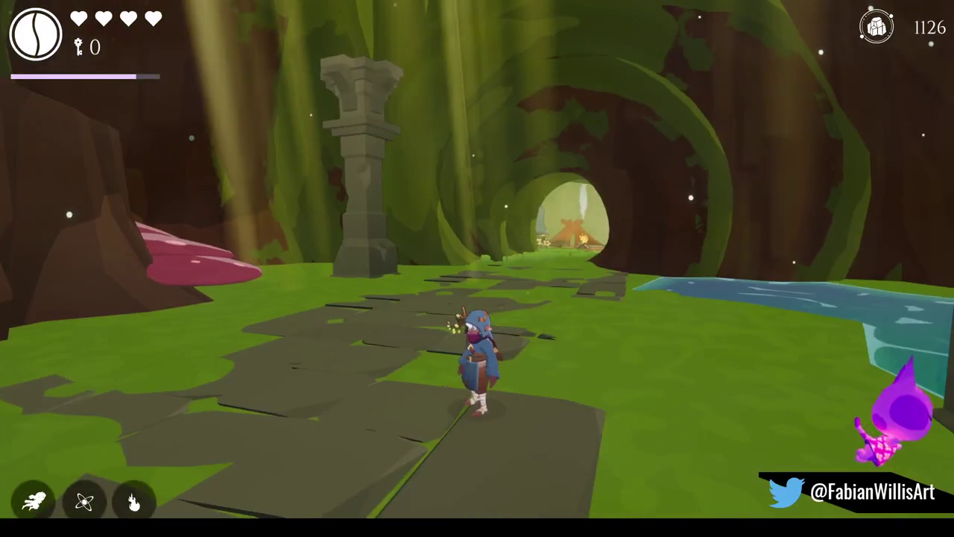
key(w)
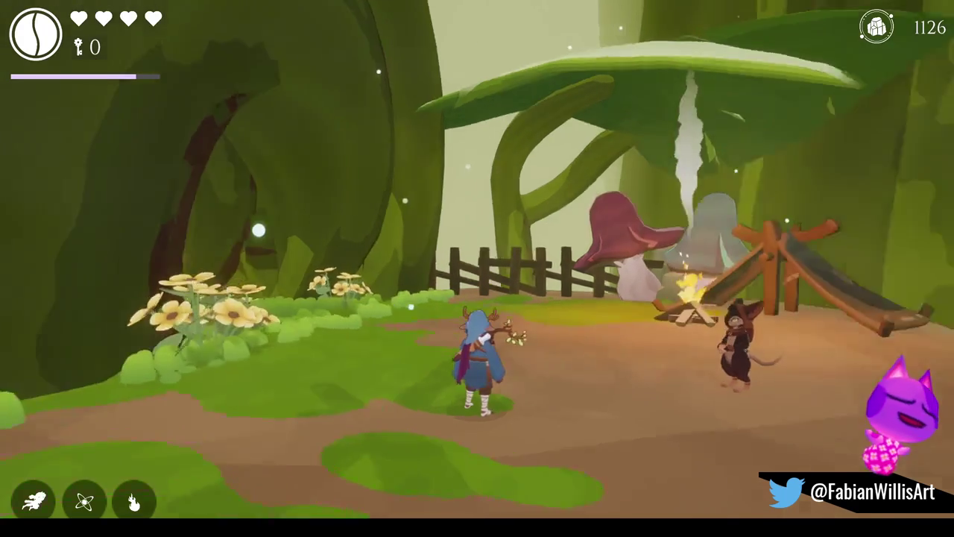
key(Escape)
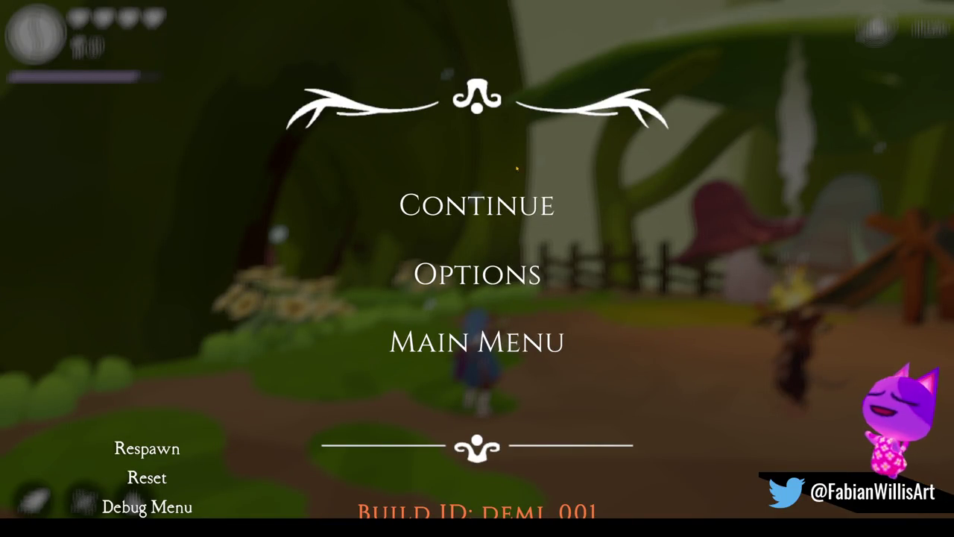
key(F11)
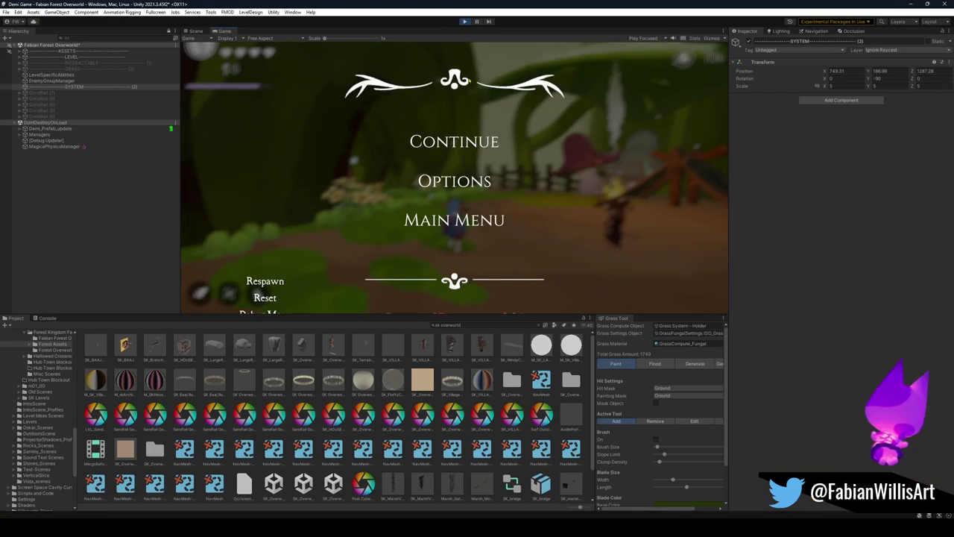
Stop play mode and move the four system objects within the Hierarchy
click(465, 21)
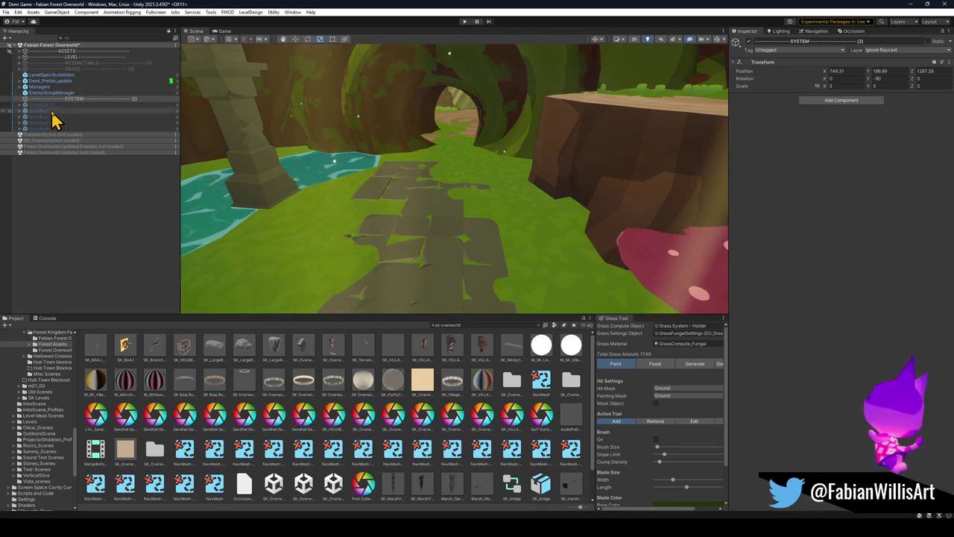
click(64, 93)
shift+click(68, 75)
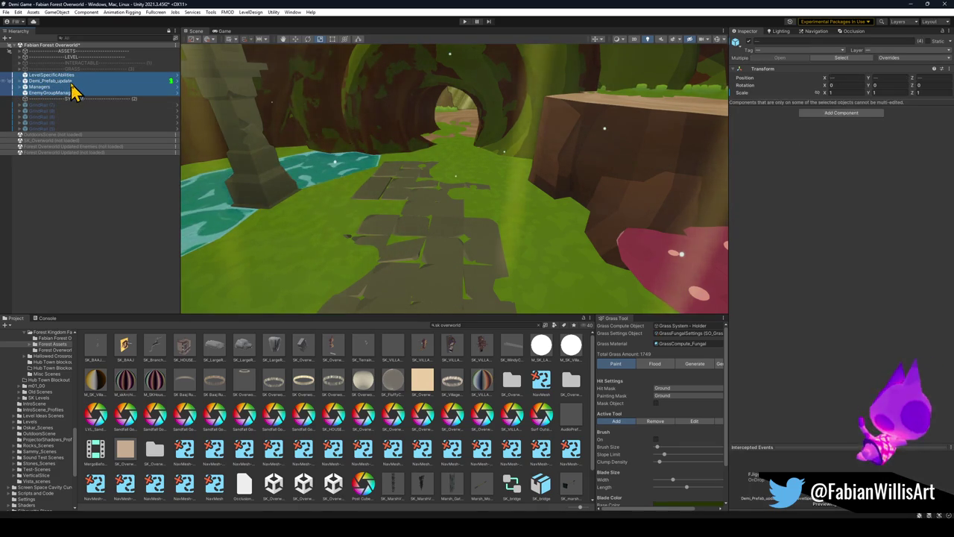
mouse_move(75, 88)
mouse_down()
mouse_move(60, 111)
mouse_move(25, 103)
mouse_move(22, 111)
mouse_up()
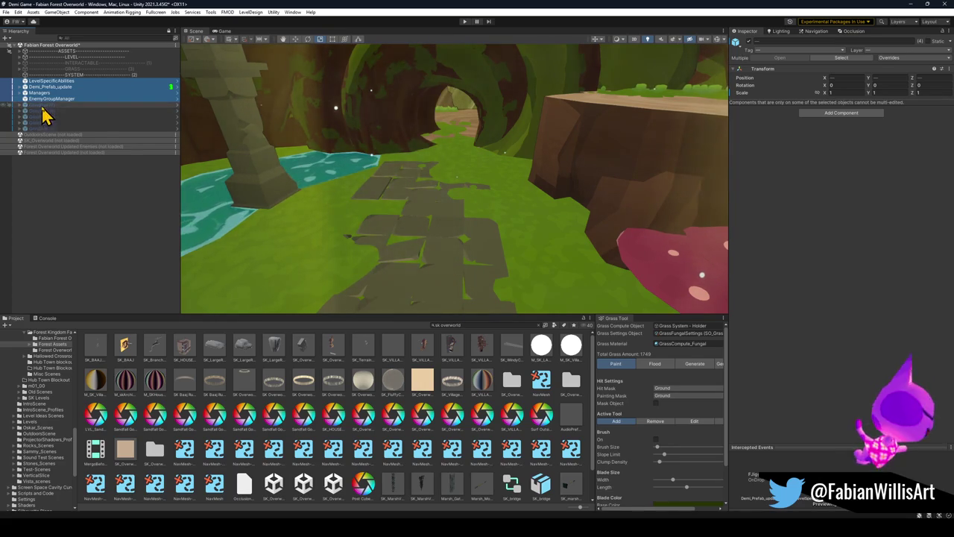
Move the five GrindRail objects into the LEVEL group, then undo that move
click(42, 107)
shift+click(38, 128)
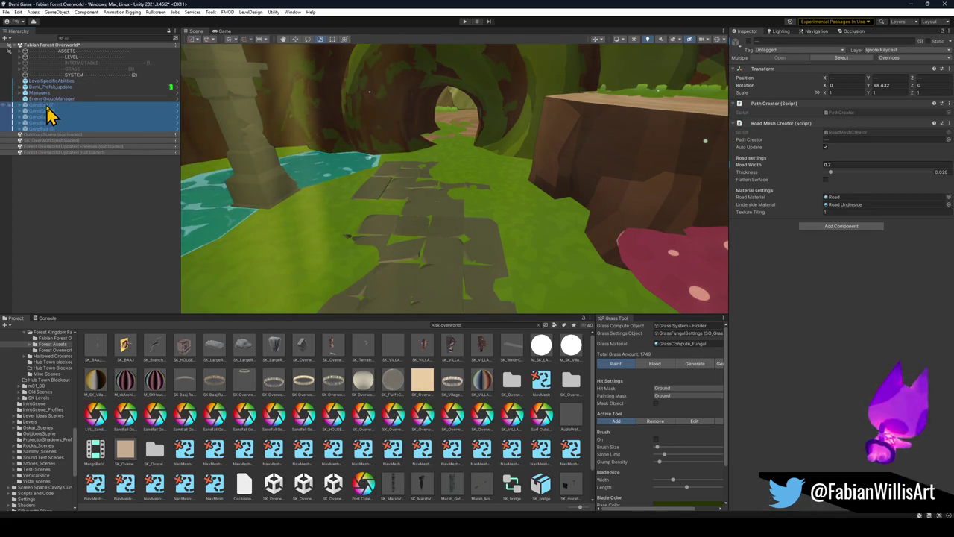
click(19, 57)
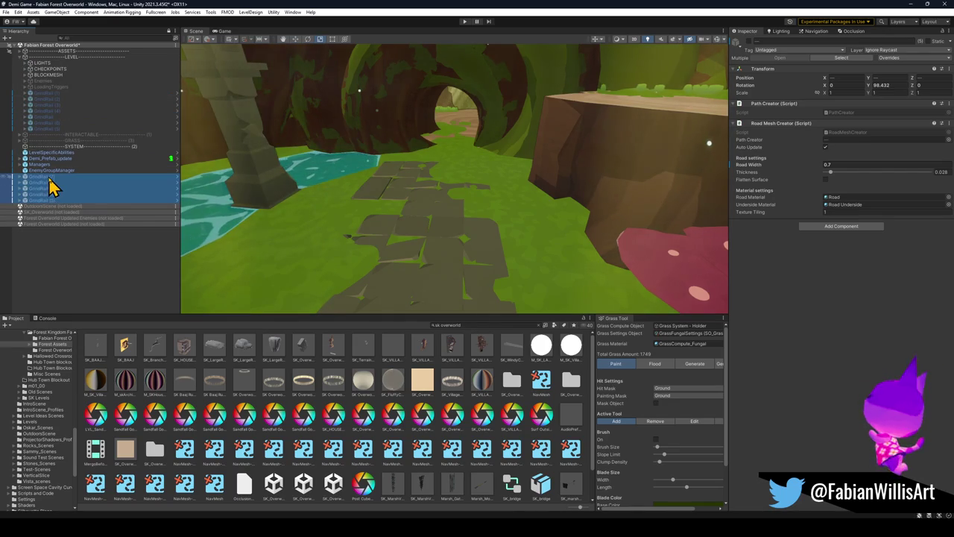
drag(53, 187, 58, 141)
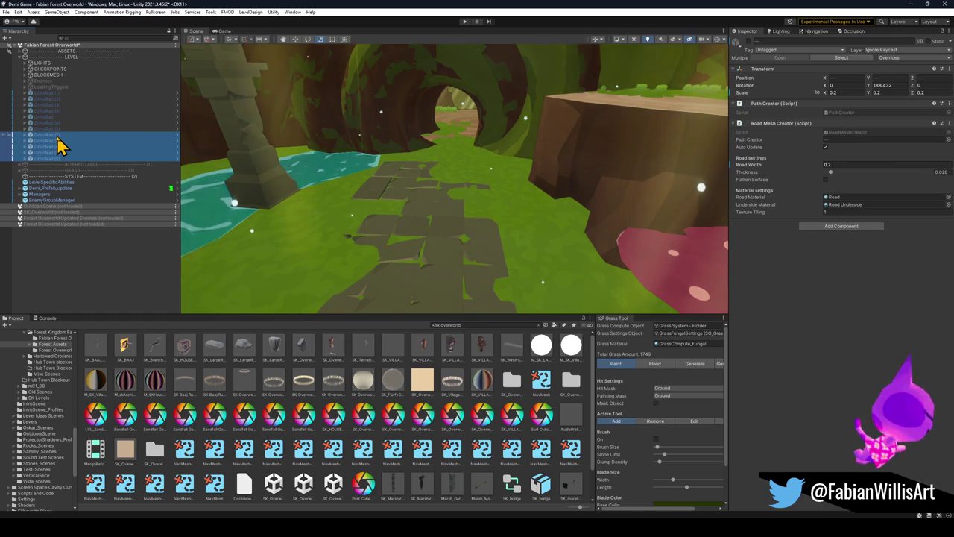
key(ctrl+z)
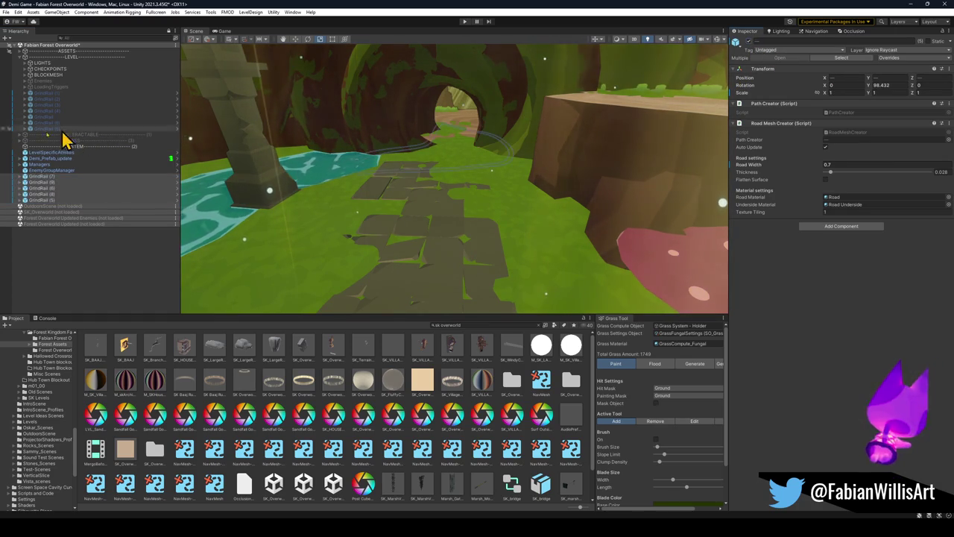
Activate INTERACTABLE and GRASS, and place the GrindRail objects under INTERACTABLE
click(82, 140)
ctrl+click(82, 134)
click(748, 42)
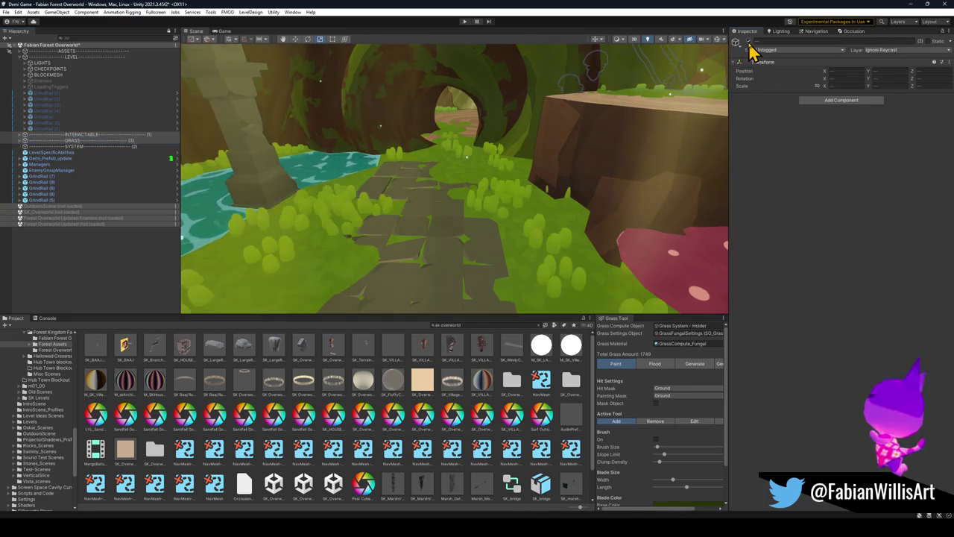
click(41, 200)
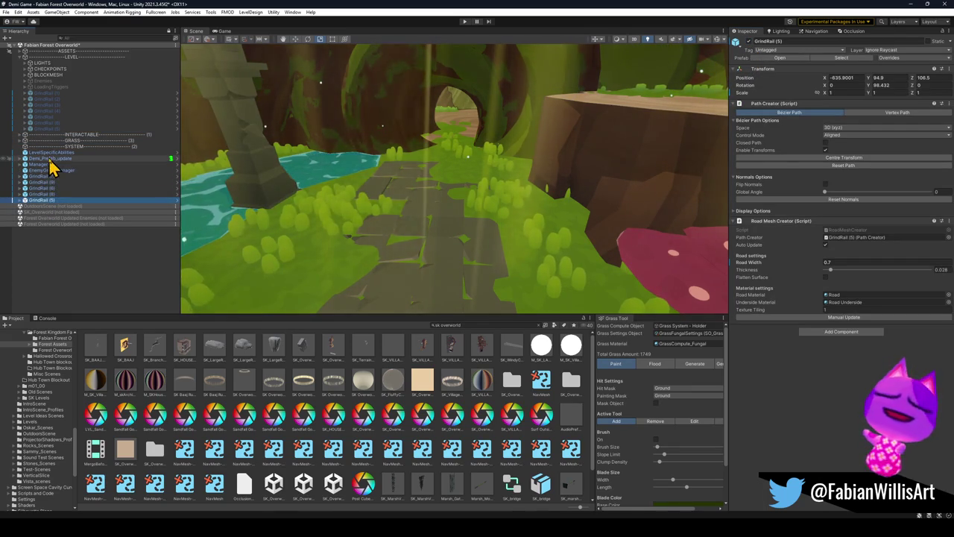
shift+click(46, 182)
mouse_move(47, 185)
mouse_down()
mouse_move(80, 146)
mouse_move(67, 148)
mouse_up()
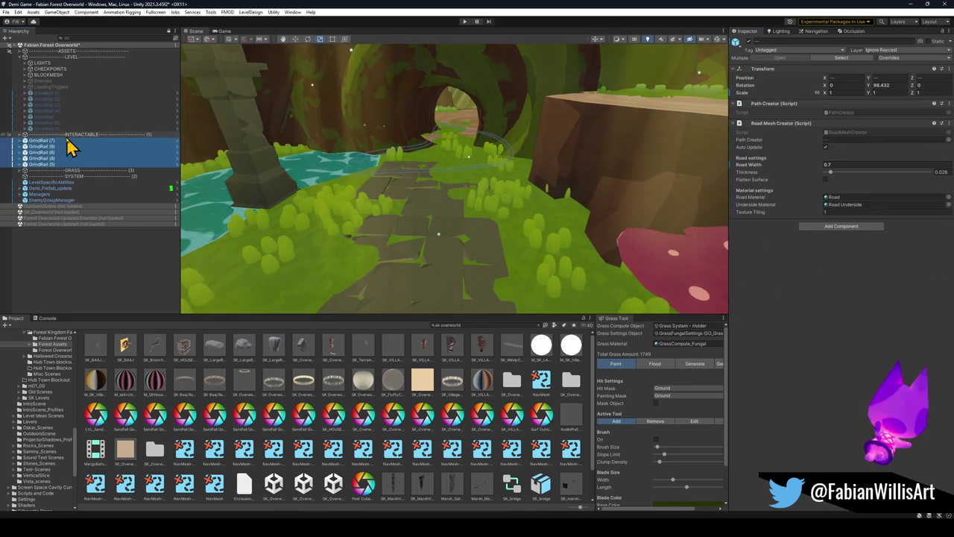
Select the player object, orbit toward the tunnel, and pick a moss patch in the clearing
click(52, 189)
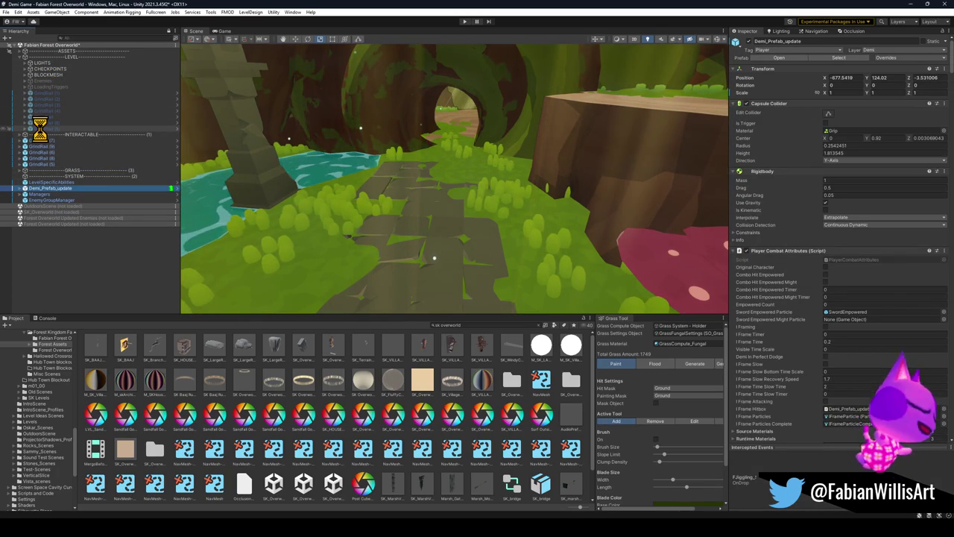
mouse_move(319, 199)
mouse_down()
mouse_move(405, 208)
mouse_move(324, 196)
mouse_move(286, 210)
mouse_move(294, 196)
mouse_move(529, 223)
mouse_move(453, 223)
mouse_move(487, 234)
mouse_move(542, 210)
mouse_up()
click(454, 228)
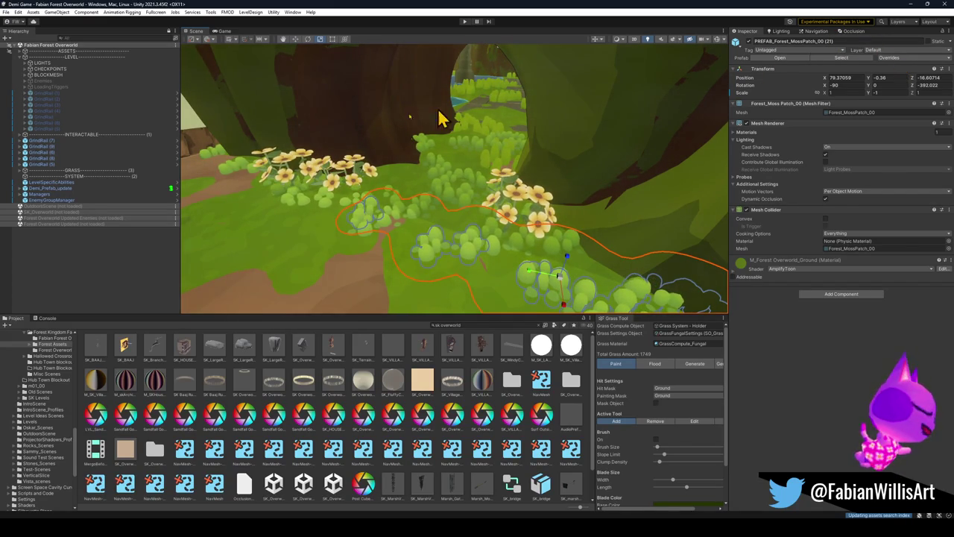
Frame the selected moss patch and open PREFAB_Forest_MossPatch_00 in Prefab Mode
key(f)
scroll(85, 224, down, 2)
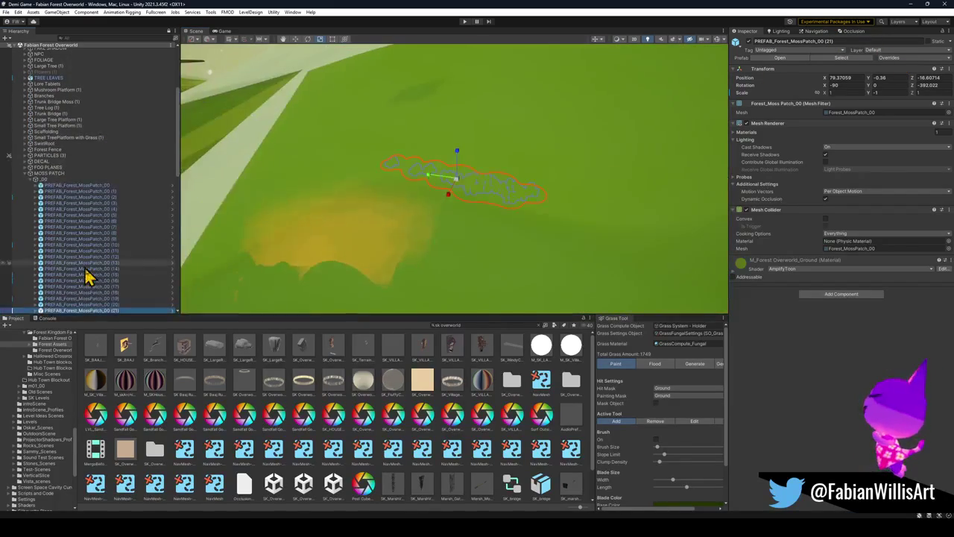
drag(437, 187, 431, 181)
scroll(432, 182, up, 3)
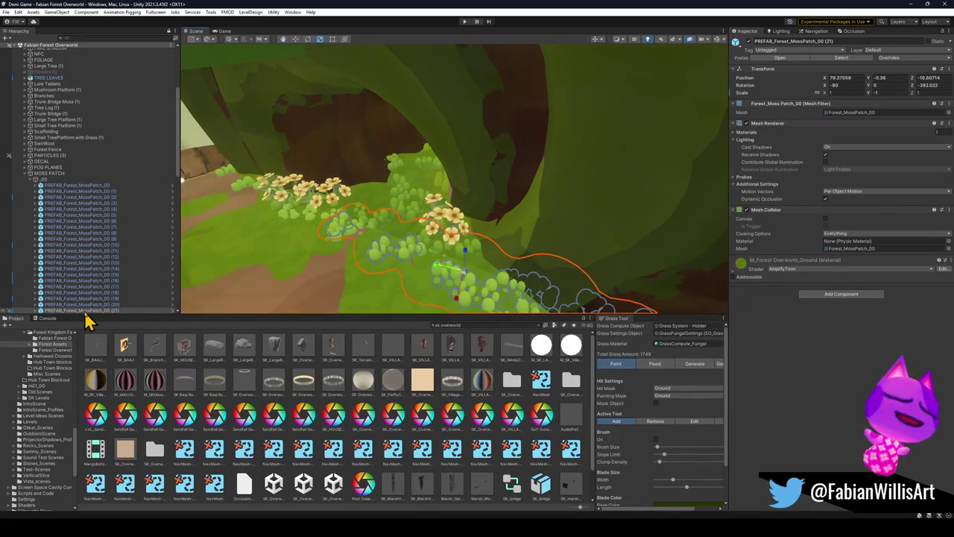
click(172, 310)
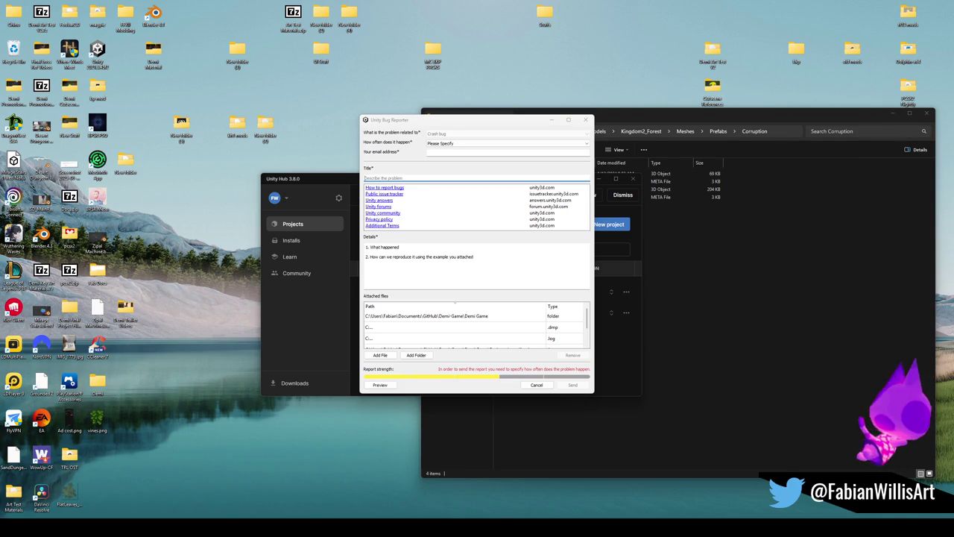
Dismiss the crash bug reporter and reopen the Demi Game project from Unity Hub
click(586, 120)
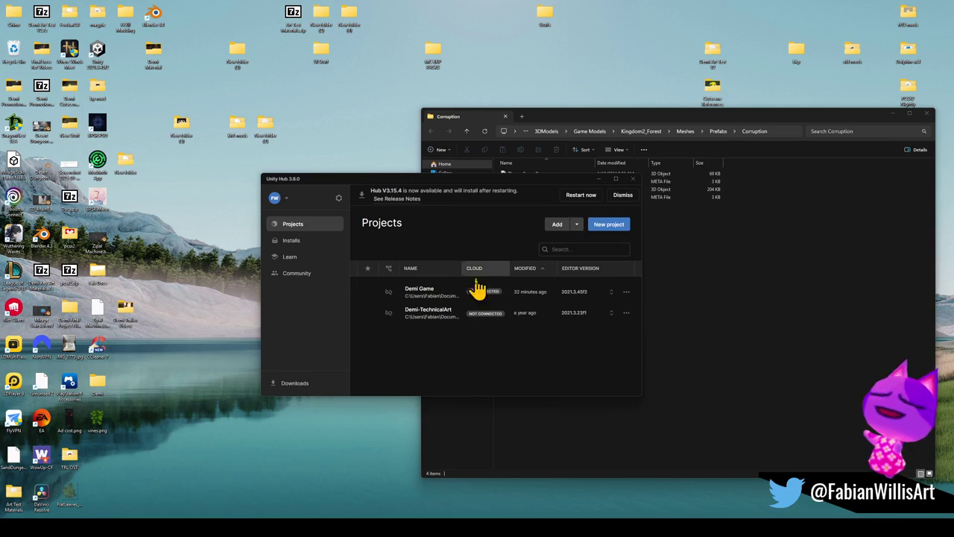
click(460, 300)
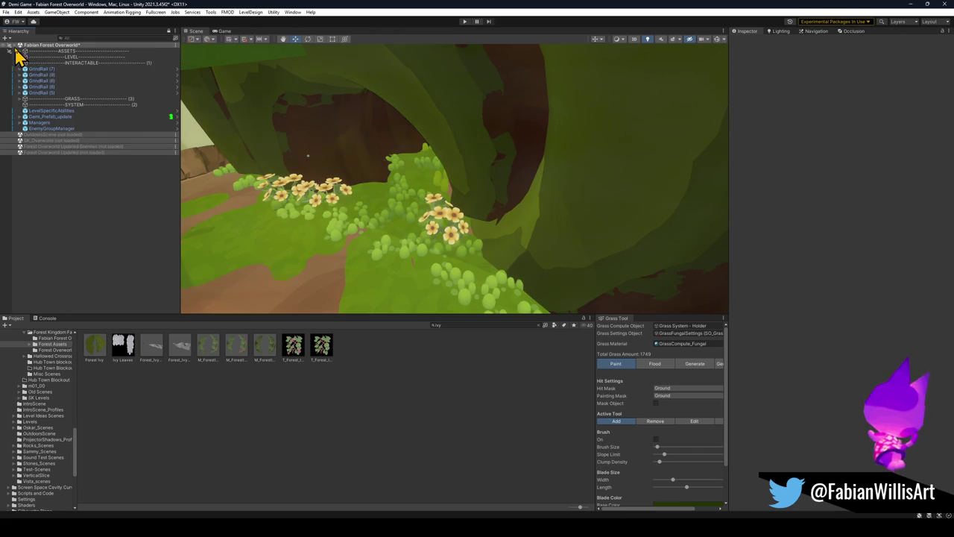
Orbit the Scene view and select moss patch PREFAB_Forest_MossPatch_00 (21) on the tunnel floor
mouse_move(343, 195)
mouse_down()
mouse_move(373, 215)
mouse_move(469, 174)
mouse_move(426, 153)
mouse_up()
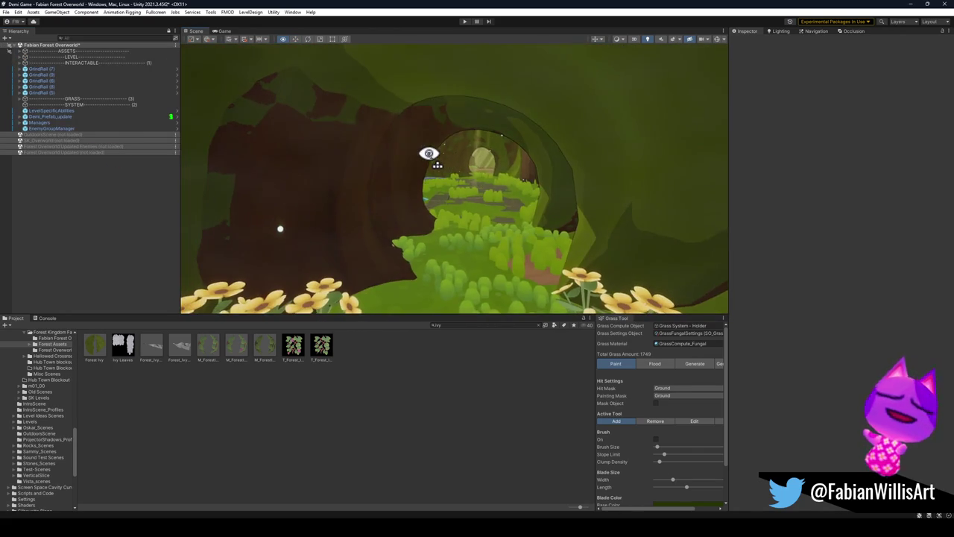
click(97, 99)
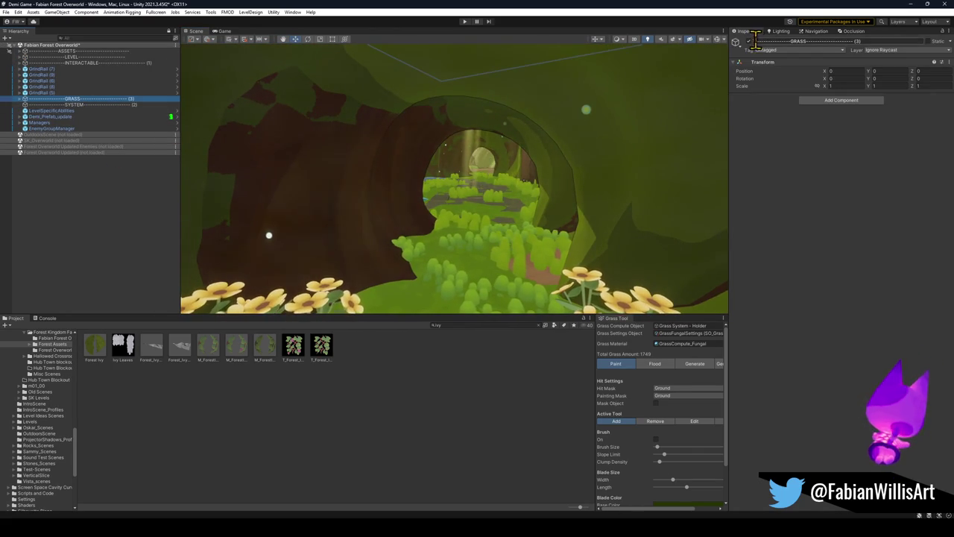
click(159, 189)
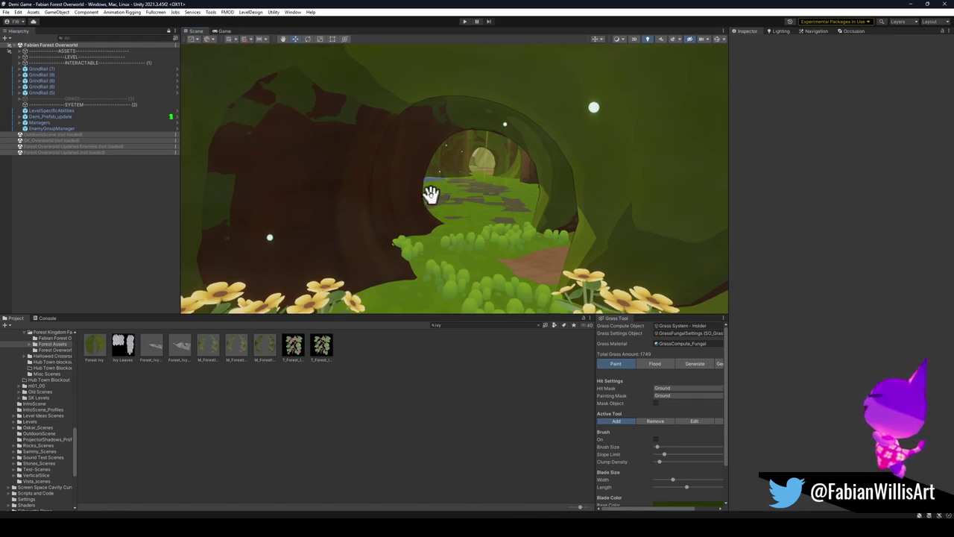
scroll(426, 194, up, 5)
click(486, 245)
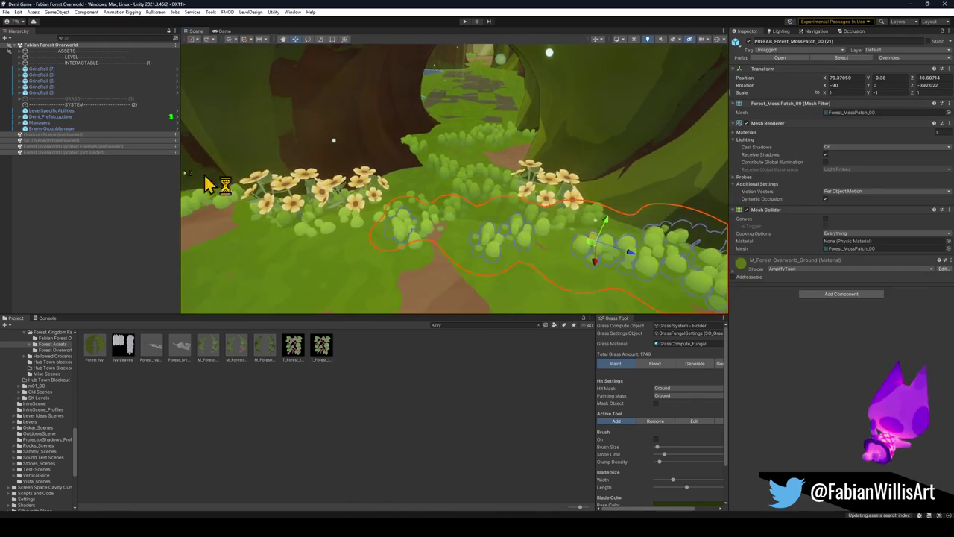
Disable all Marsh_FungalGrassCluster children inside PREFAB_Forest_MossPatch_00, then return to the scene
key(f)
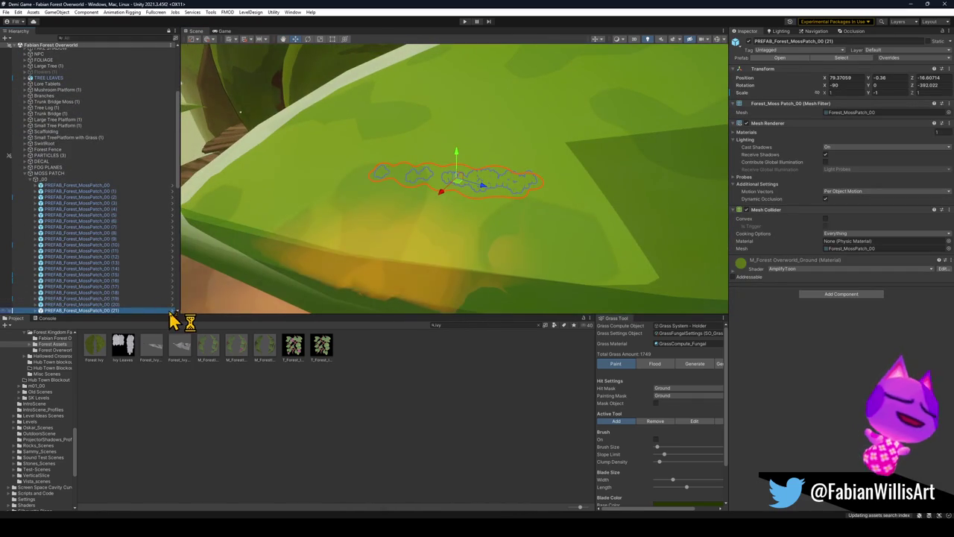
click(176, 319)
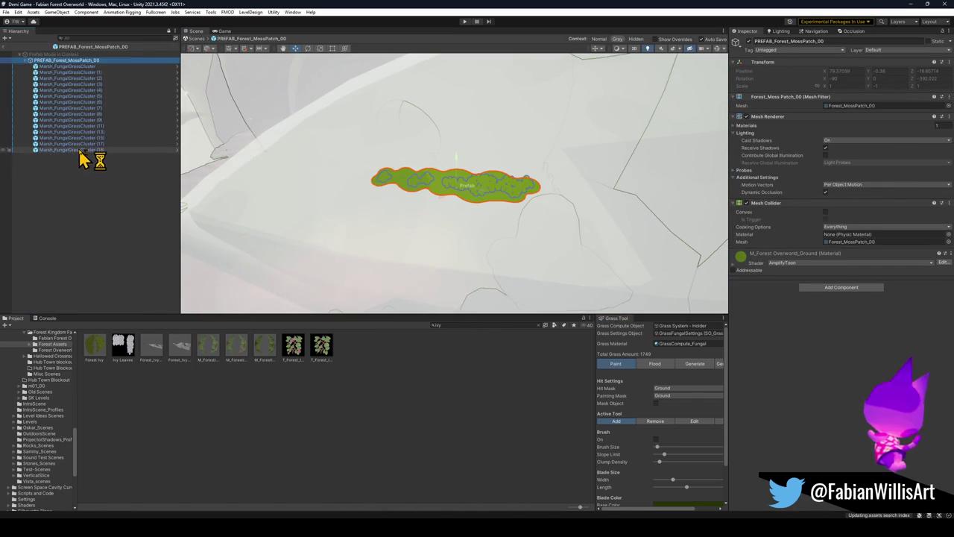
click(79, 150)
shift+click(77, 66)
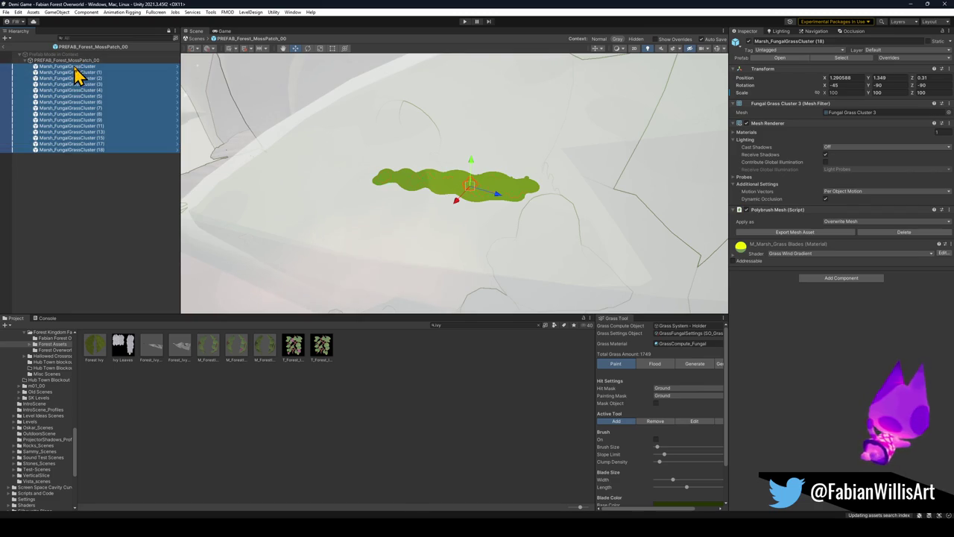
click(752, 48)
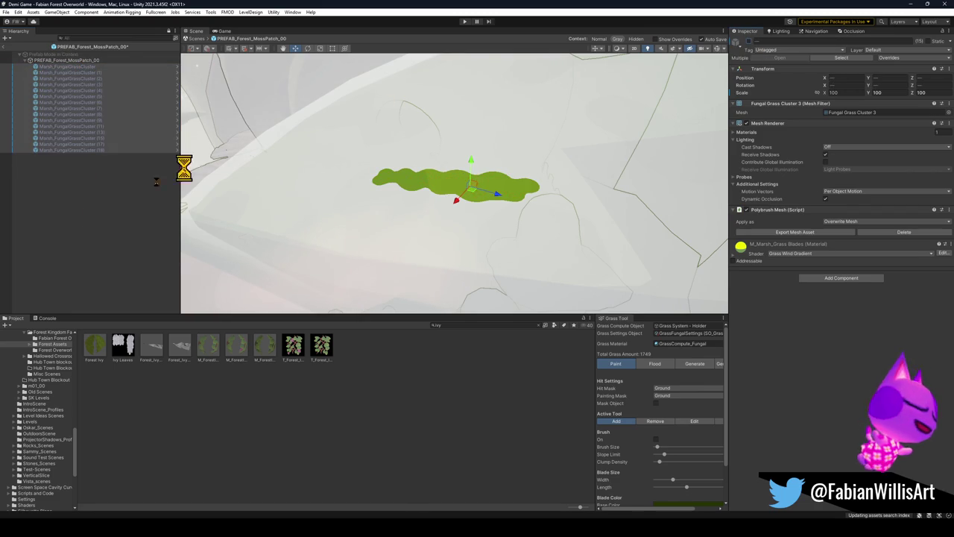
click(6, 55)
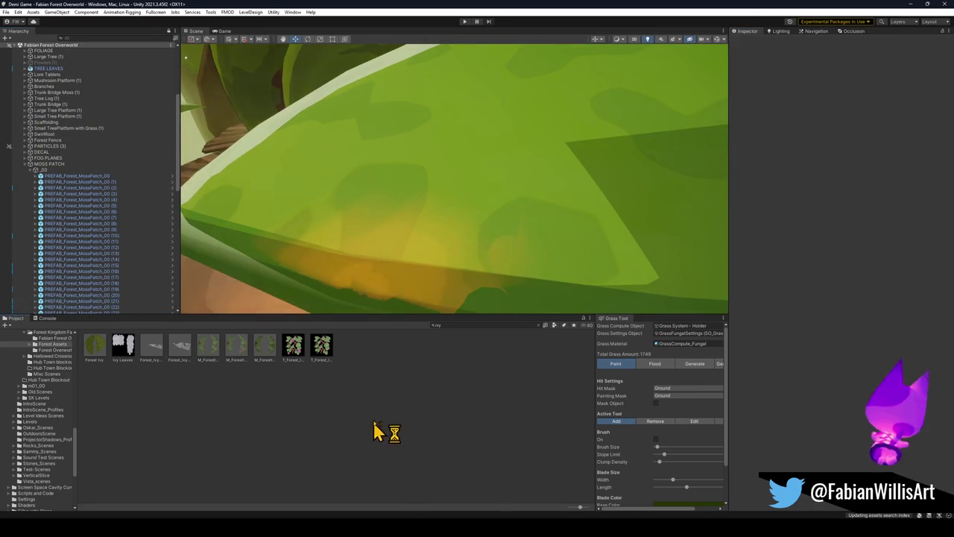
Disable all fungal grass clusters inside PREFAB_Forest_MossPatch_01 in Prefab Mode
mouse_move(441, 240)
mouse_down()
mouse_move(448, 219)
mouse_move(360, 202)
mouse_move(485, 204)
mouse_move(485, 184)
mouse_move(504, 183)
mouse_move(393, 191)
mouse_move(375, 246)
mouse_move(375, 213)
mouse_up()
click(447, 204)
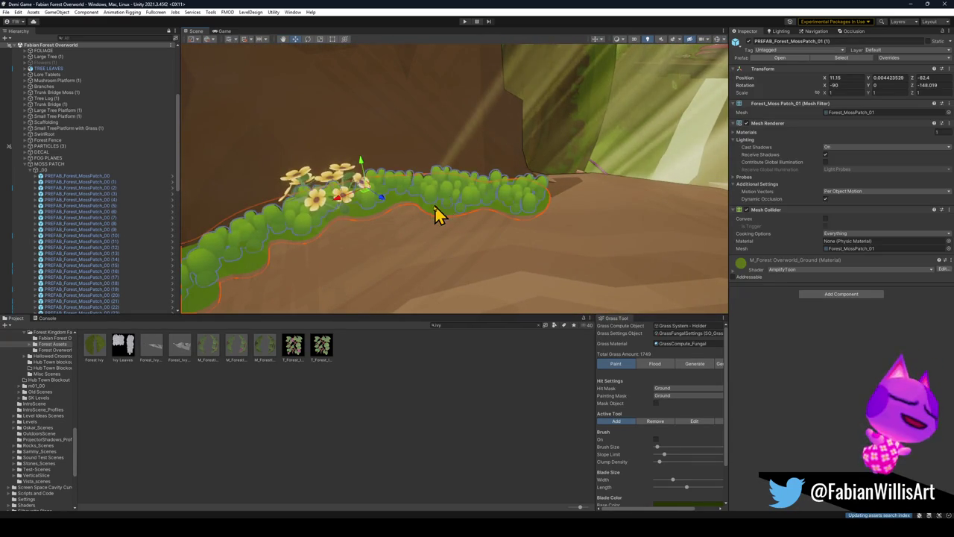
key(f)
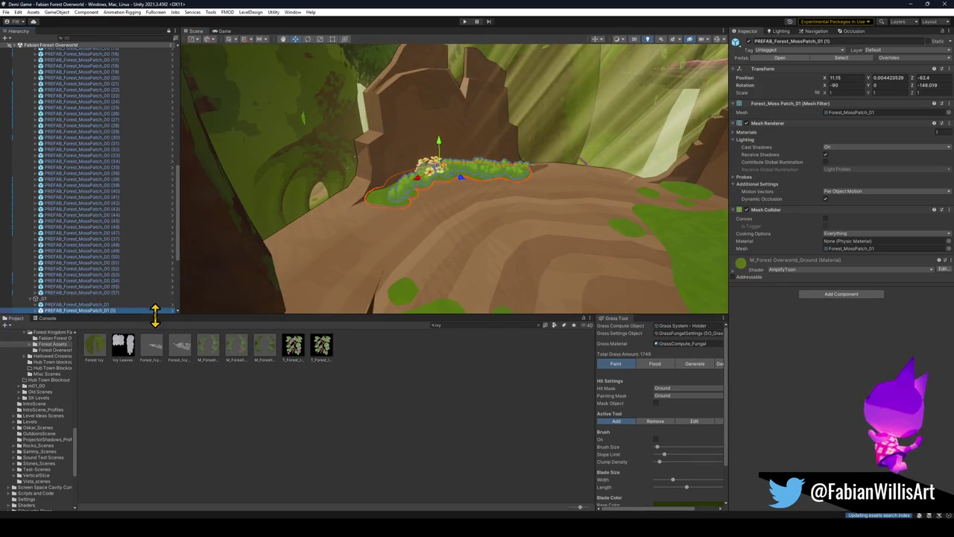
click(176, 310)
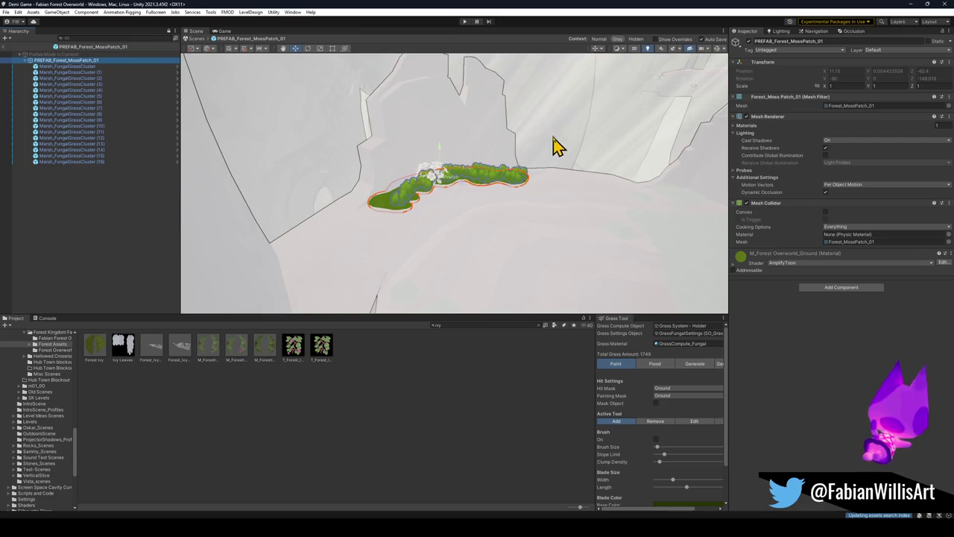
click(103, 162)
shift+click(94, 67)
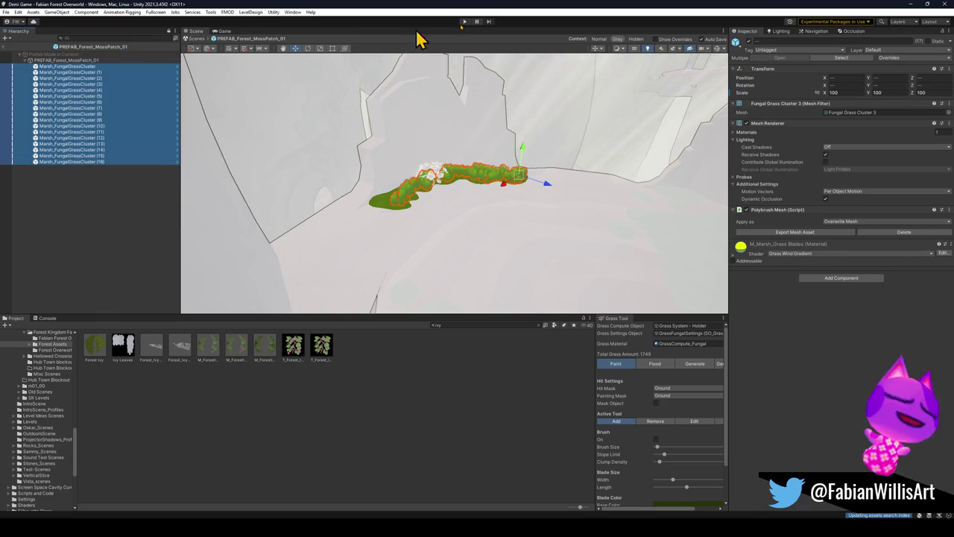
click(747, 49)
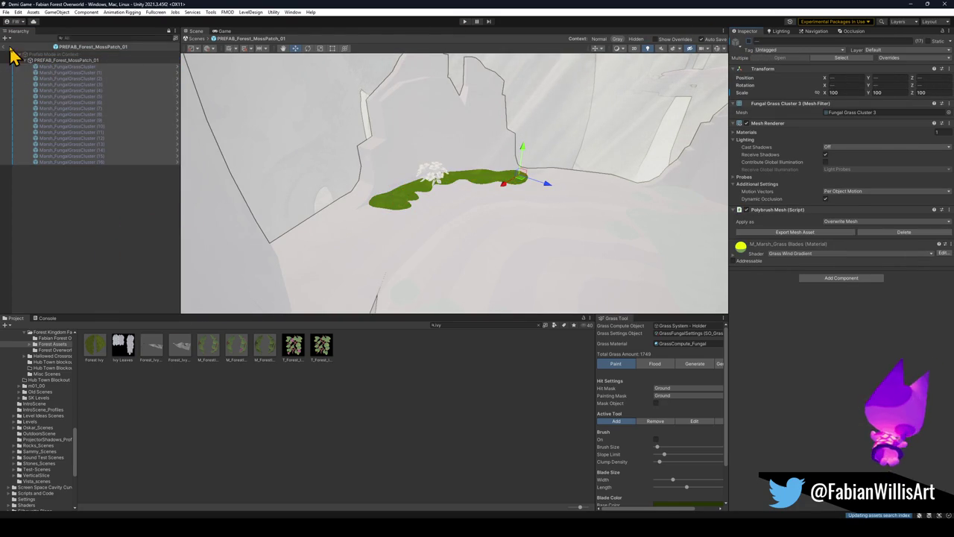
Set PREFAB_Forest_MossPatch_01's root to the Ground layer, this object only, and return to the scene
click(74, 61)
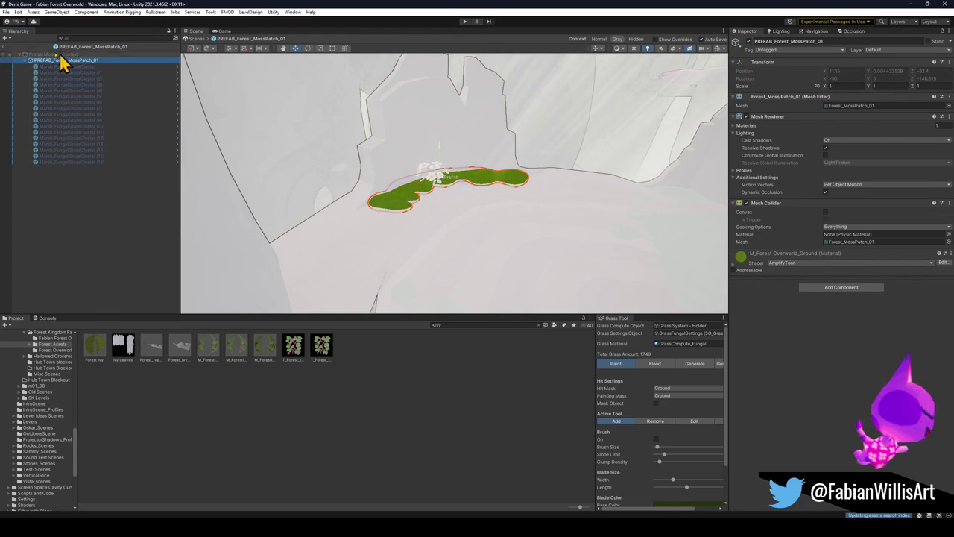
click(895, 52)
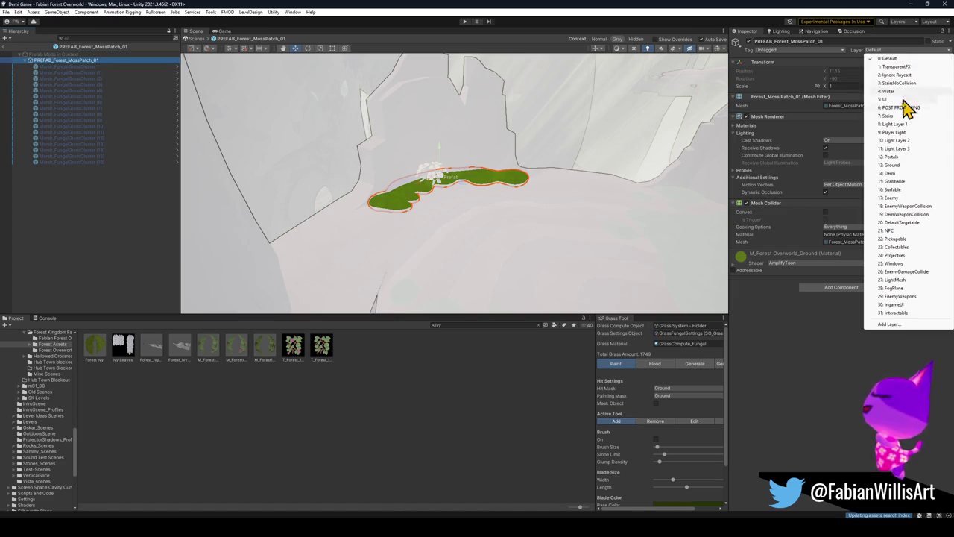
click(897, 175)
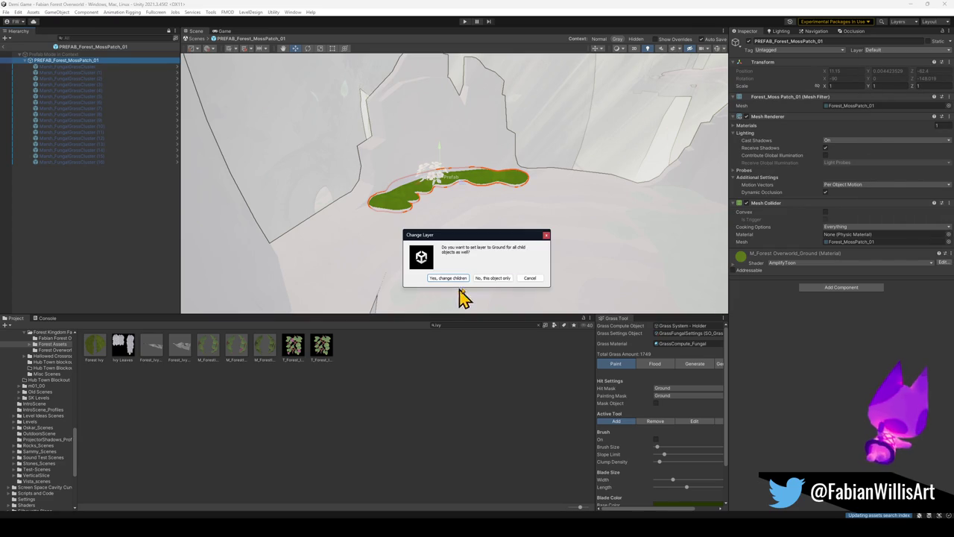
click(493, 277)
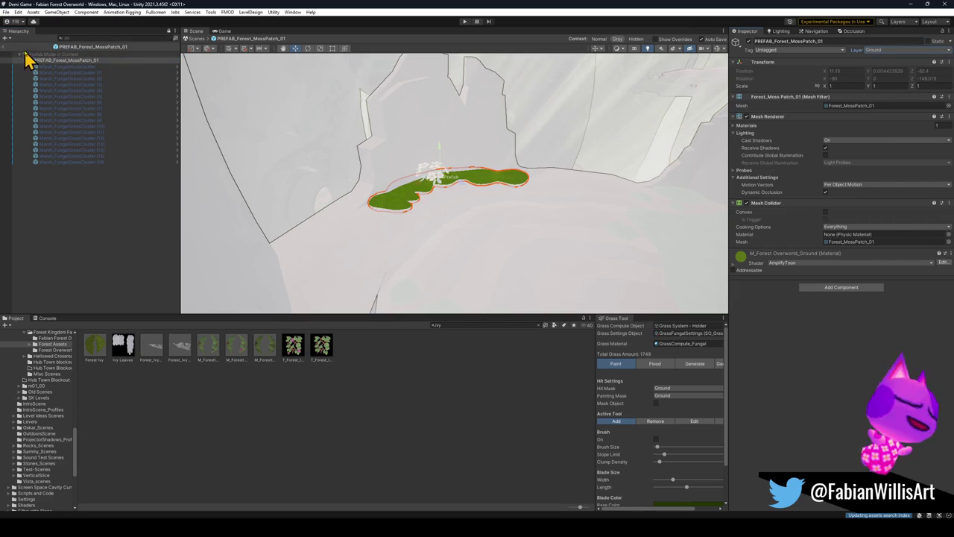
click(6, 47)
Fly to another grassy area and frame the Forest_MossPatch_04 moss patch
mouse_move(308, 111)
mouse_down()
mouse_move(500, 183)
mouse_move(603, 208)
mouse_move(638, 194)
mouse_move(649, 164)
mouse_move(622, 217)
mouse_move(567, 209)
mouse_move(399, 237)
mouse_move(440, 217)
mouse_up()
click(485, 251)
key(f)
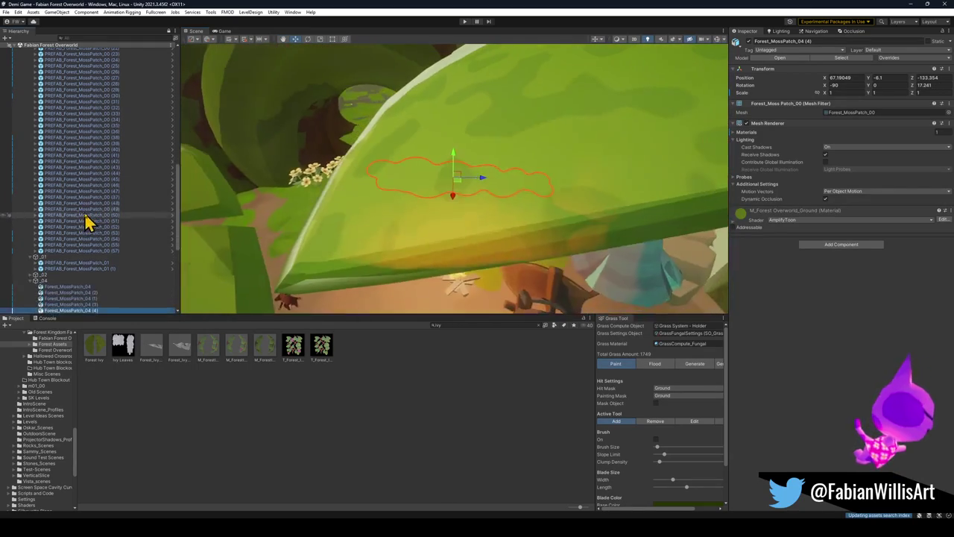
scroll(112, 179, up, 10)
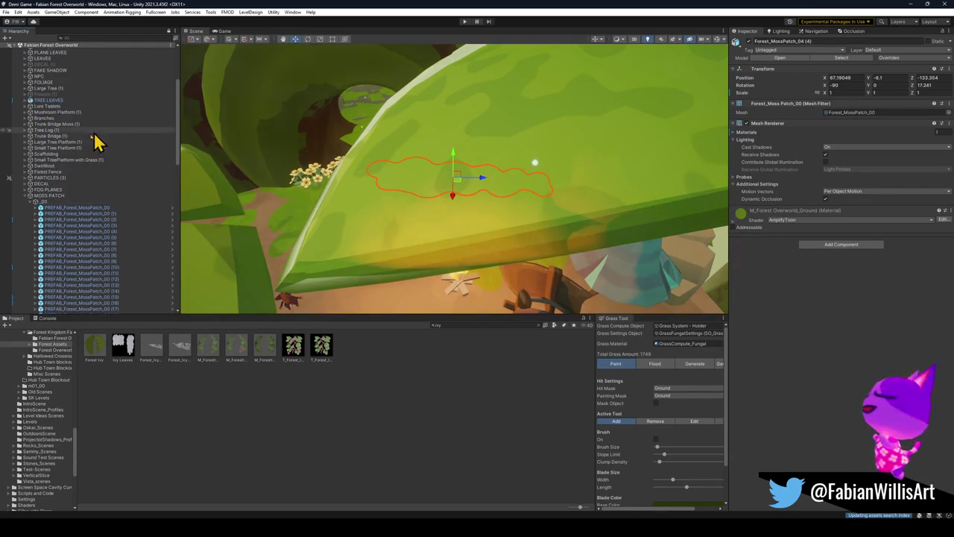
scroll(97, 164, down, 2)
Put PREFAB_Forest_MossPatch_00 on the Ground layer, this object only
click(88, 163)
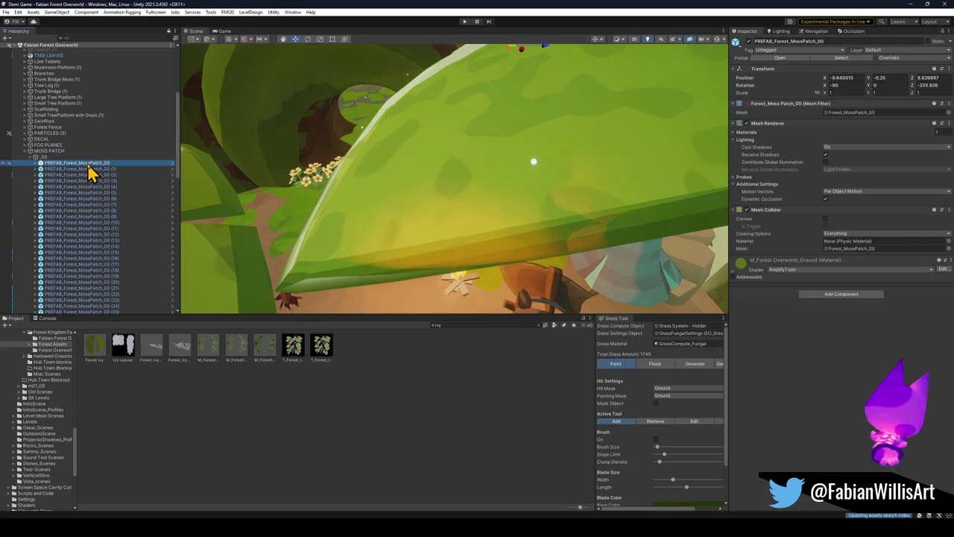
mouse_move(425, 77)
mouse_down()
mouse_move(447, 85)
mouse_move(564, 60)
mouse_up()
click(872, 50)
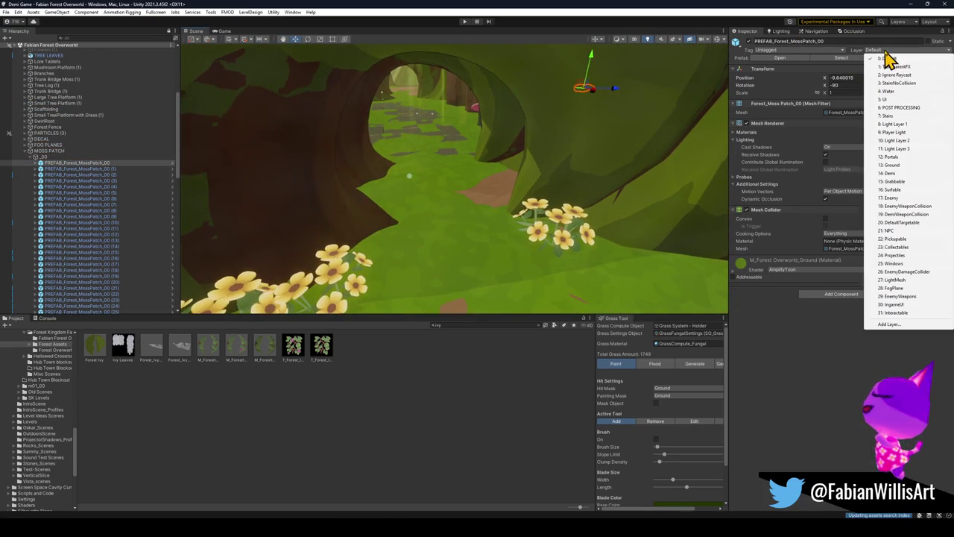
click(903, 165)
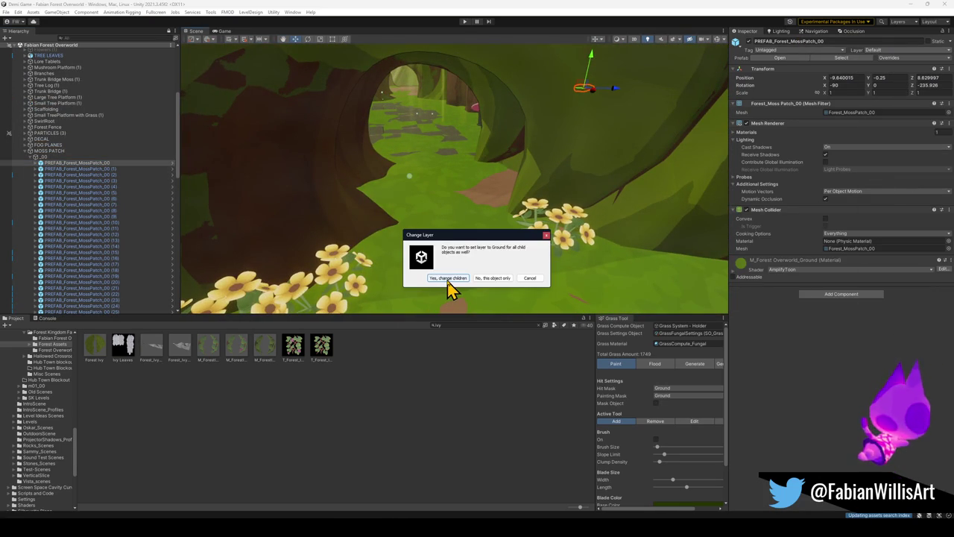
click(484, 278)
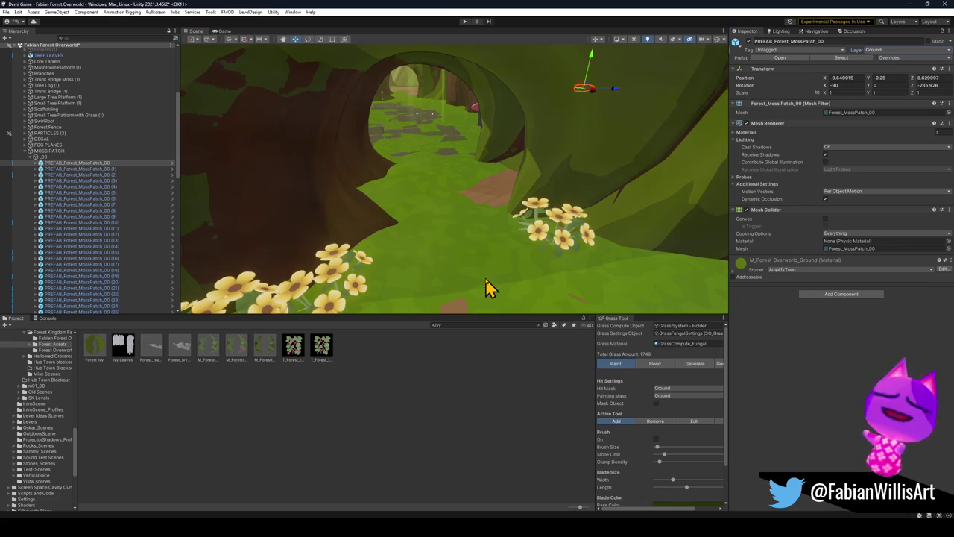
Enable the GRASS object so grass clumps render in the scene
scroll(45, 175, down, 10)
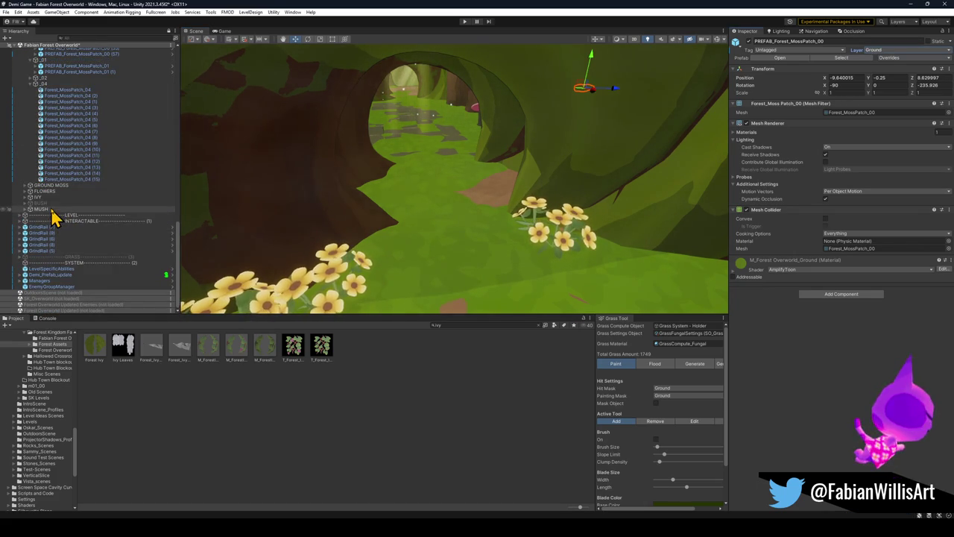
click(79, 257)
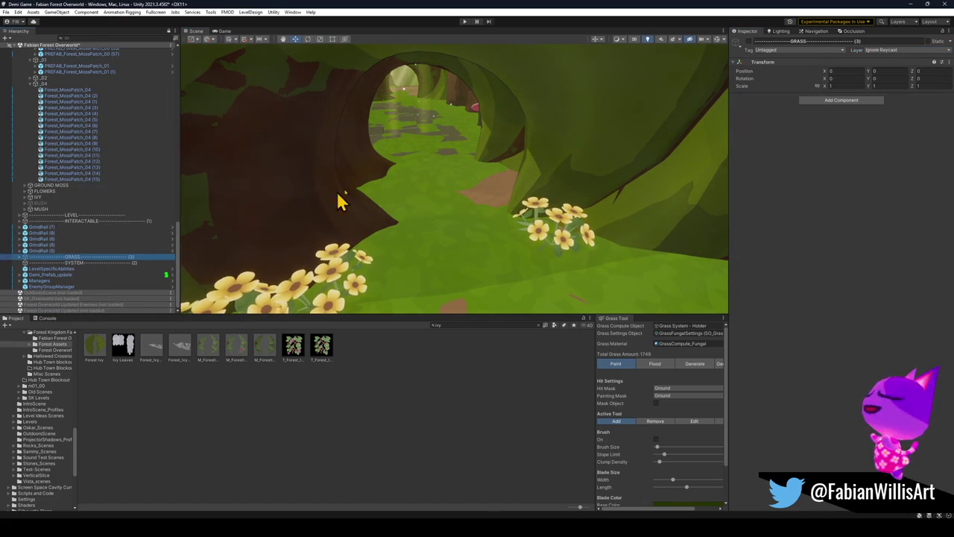
click(749, 42)
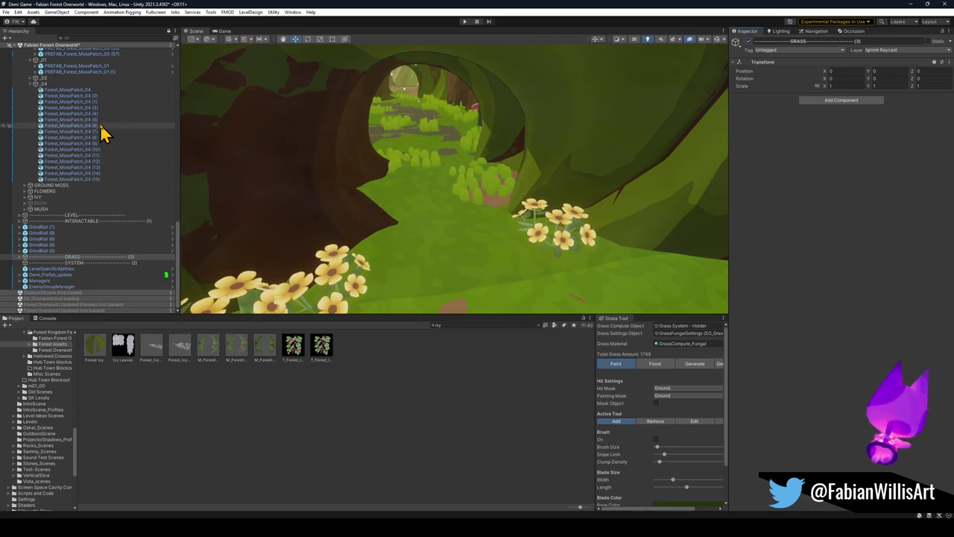
Check PREFAB_Forest_MossPatch_00 and the moss patch by the tree trunk for prefab overrides
scroll(100, 133, up, 10)
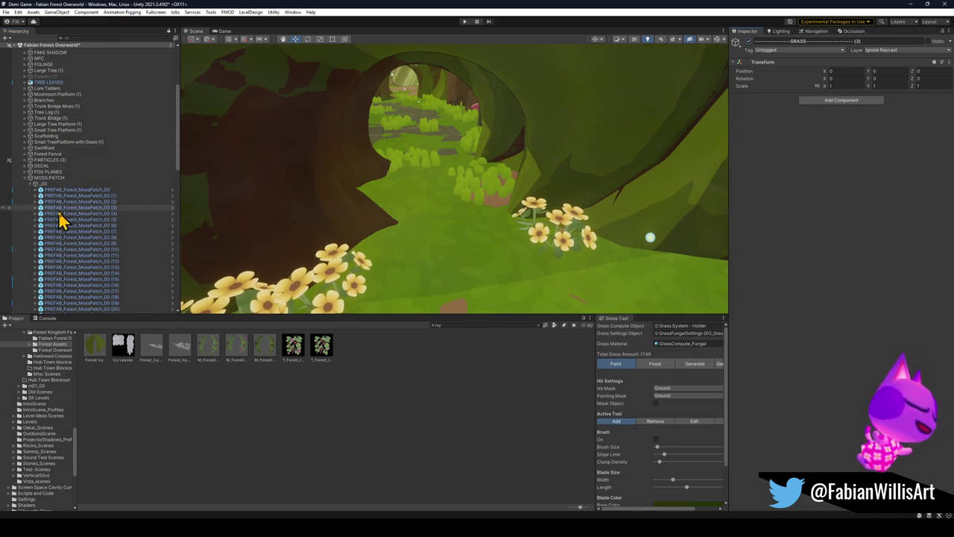
click(79, 191)
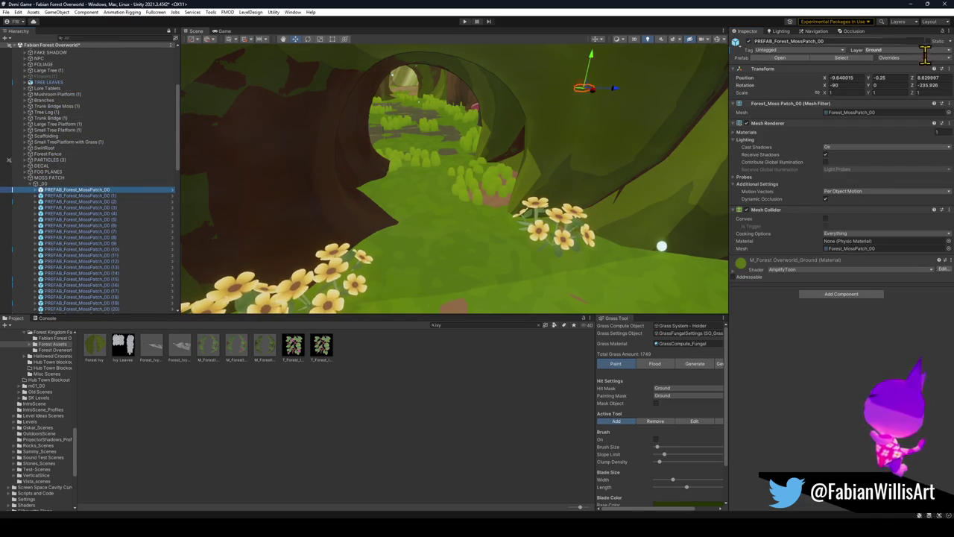
click(921, 57)
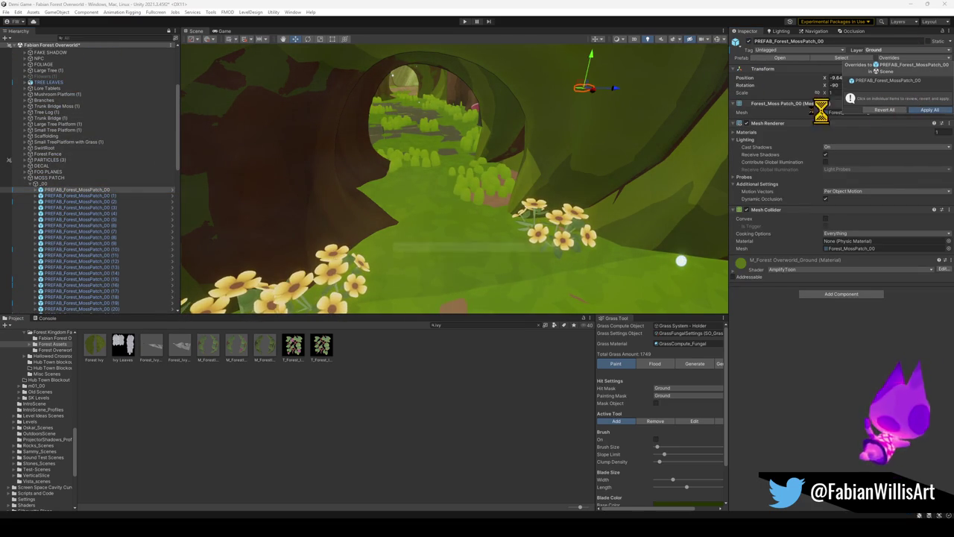
mouse_move(458, 213)
mouse_down()
mouse_move(505, 155)
mouse_move(509, 175)
mouse_move(424, 204)
mouse_up()
click(402, 209)
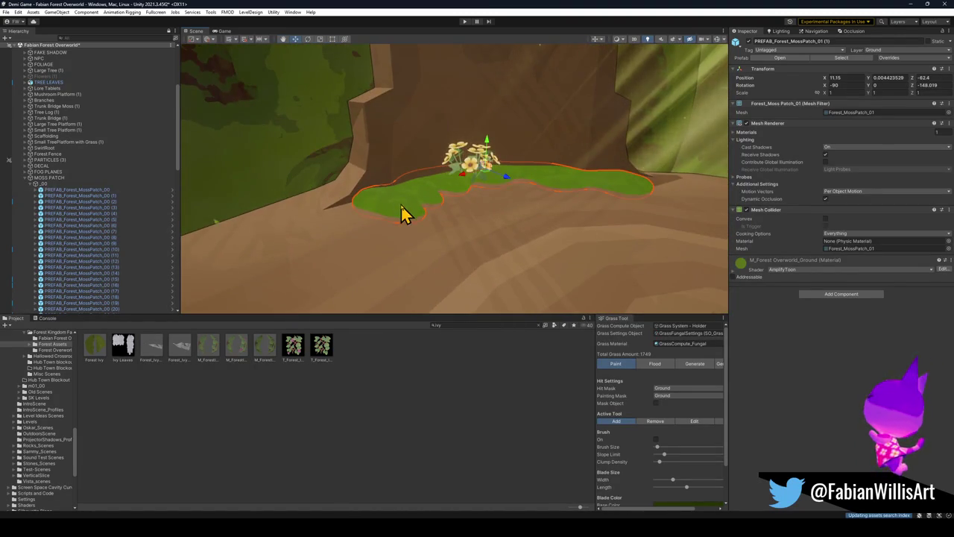
click(895, 57)
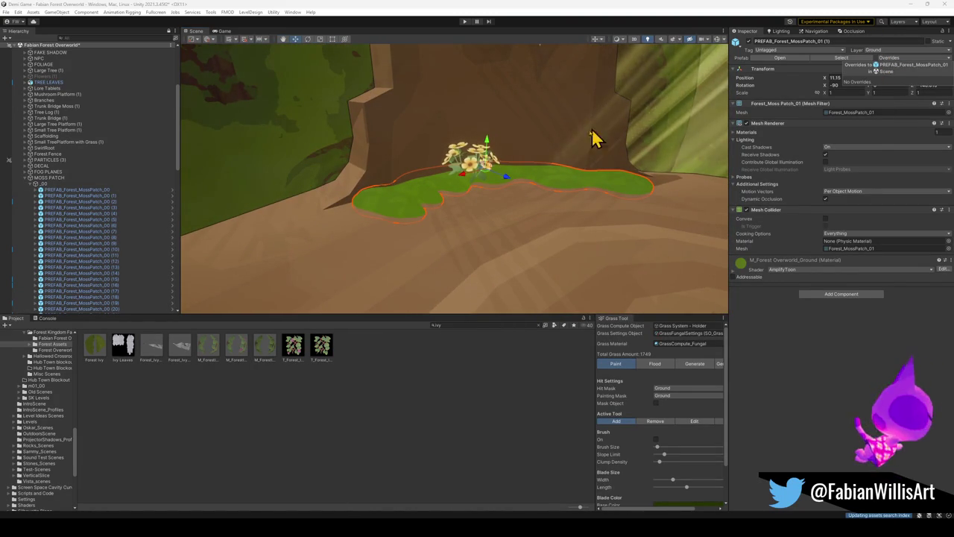
Check PREFAB_Forest_MossPatch_01 for overrides, then inspect MossPatch_01 (1) and Forest_MossPatch_04 (5)
drag(671, 87, 593, 162)
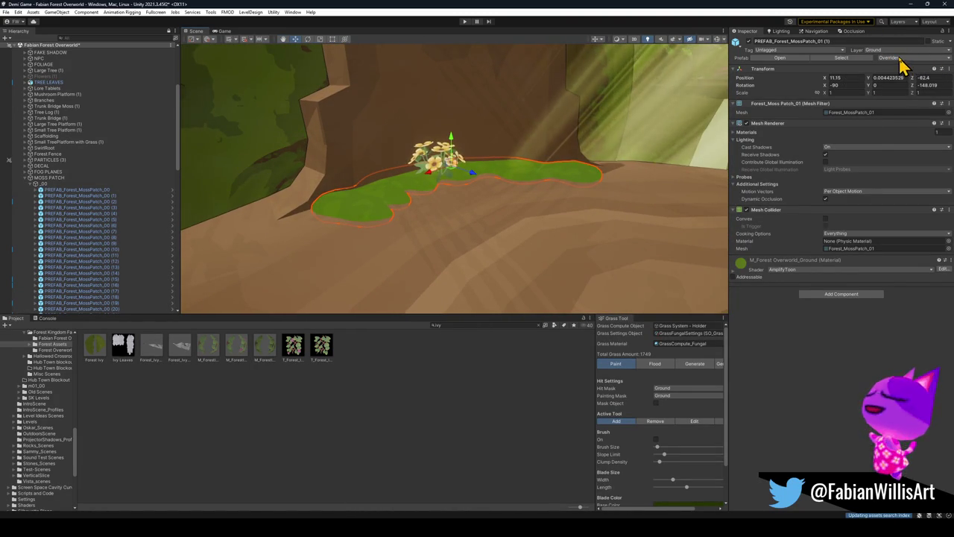
scroll(111, 234, down, 10)
key(f)
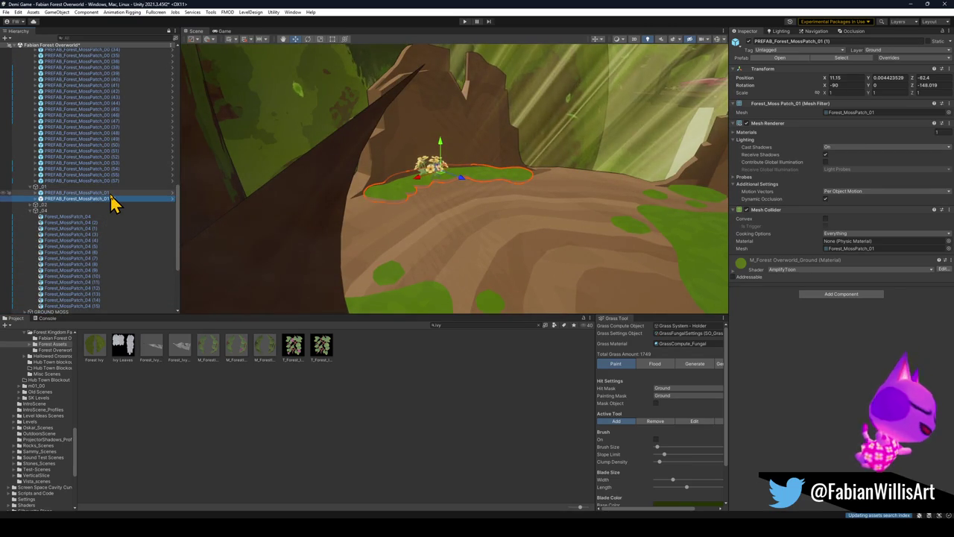
click(111, 193)
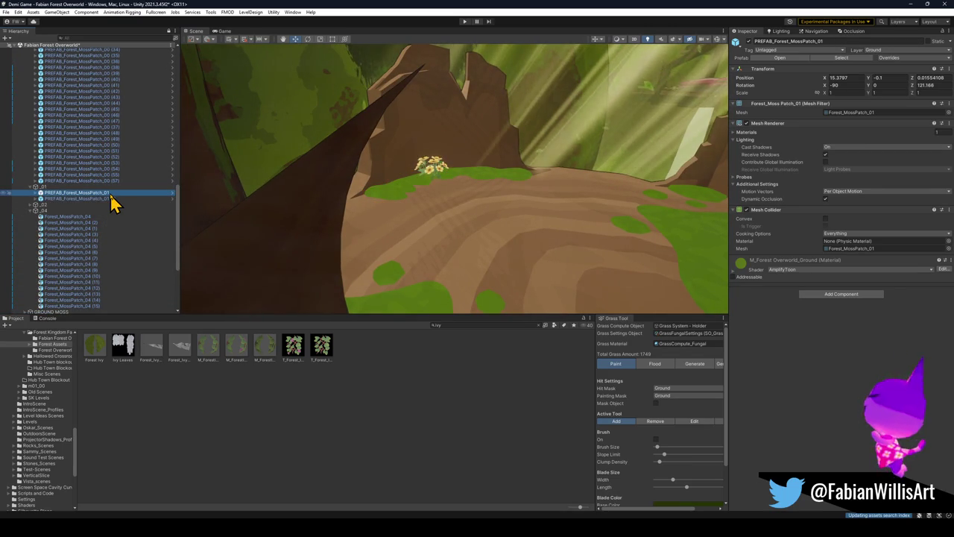
click(920, 57)
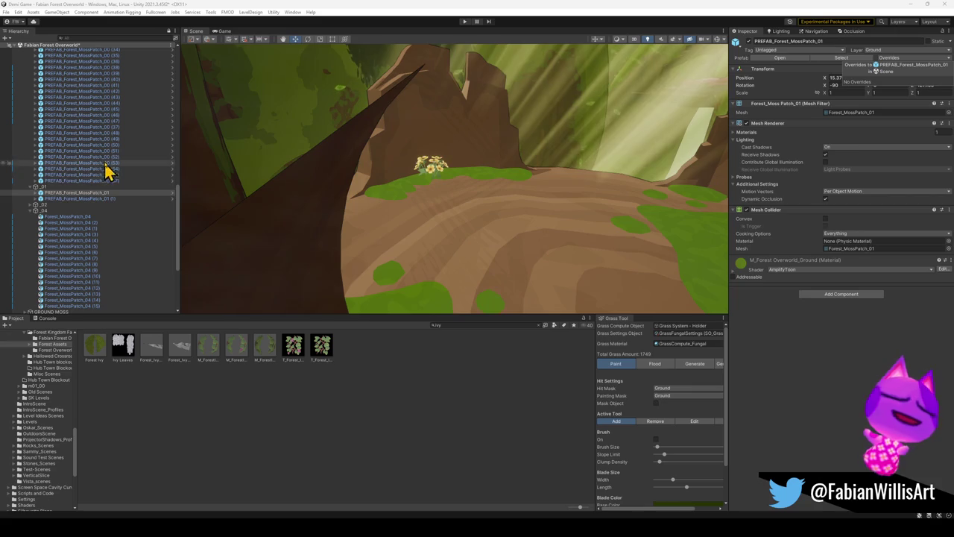
click(82, 198)
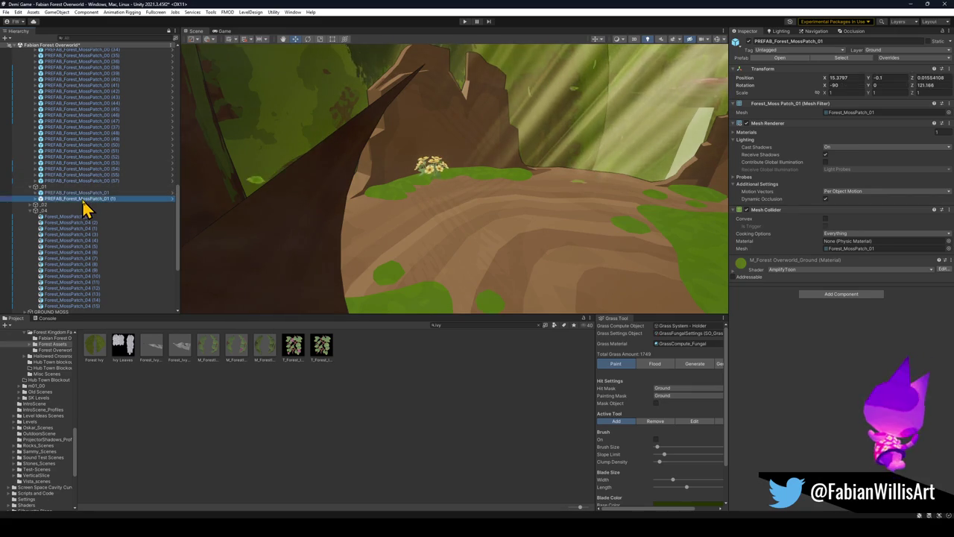
click(45, 217)
click(71, 246)
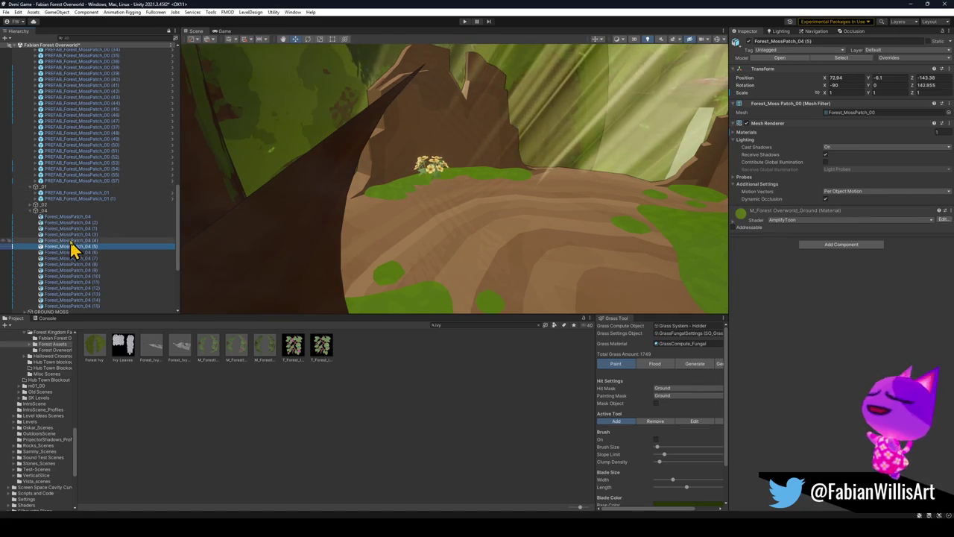
Frame Forest_MossPatch_04 and list its prefab overrides
click(78, 217)
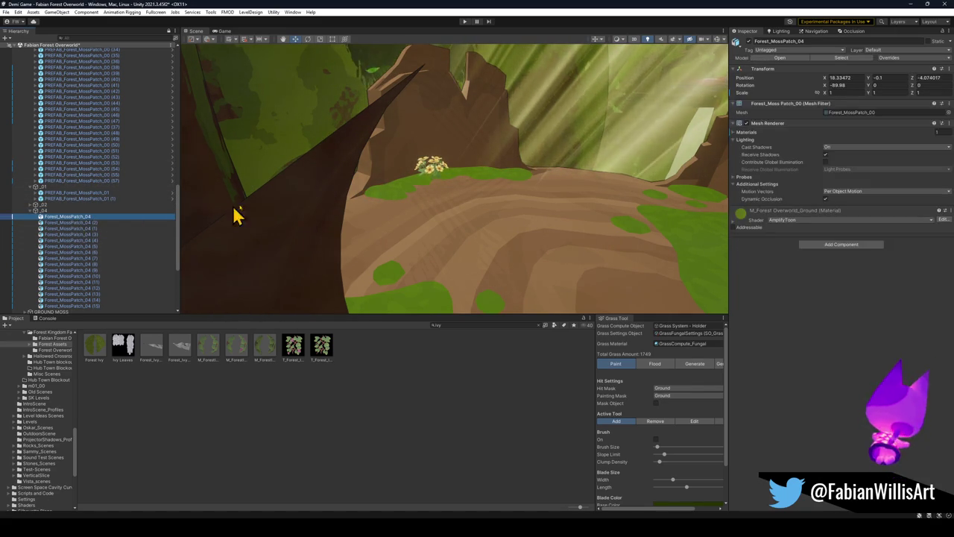
key(f)
scroll(448, 152, down, 5)
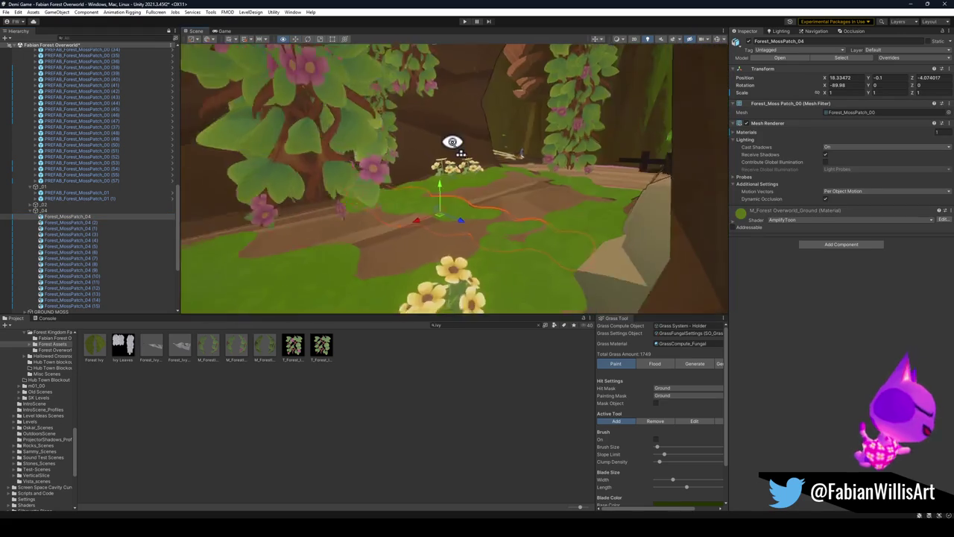
mouse_move(444, 139)
mouse_down()
mouse_move(450, 154)
mouse_move(424, 142)
mouse_move(239, 145)
mouse_move(402, 155)
mouse_up()
click(897, 57)
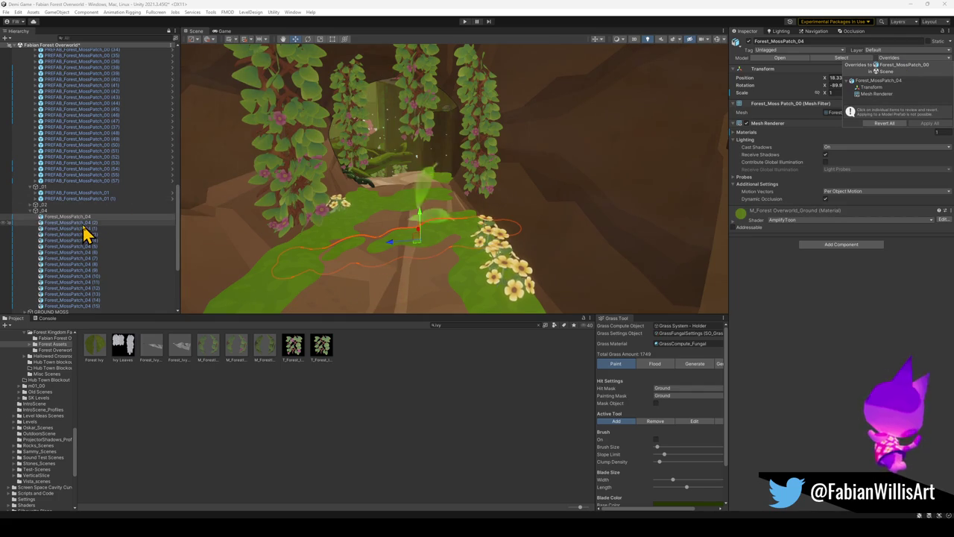
Navigate to the fence and mushroom path and select the Bark log
mouse_move(432, 224)
mouse_down()
mouse_move(579, 221)
mouse_move(198, 233)
mouse_move(206, 272)
mouse_move(584, 215)
mouse_move(454, 201)
mouse_move(464, 182)
mouse_move(465, 205)
mouse_move(466, 187)
mouse_move(455, 197)
mouse_up()
scroll(701, 373, down, 2)
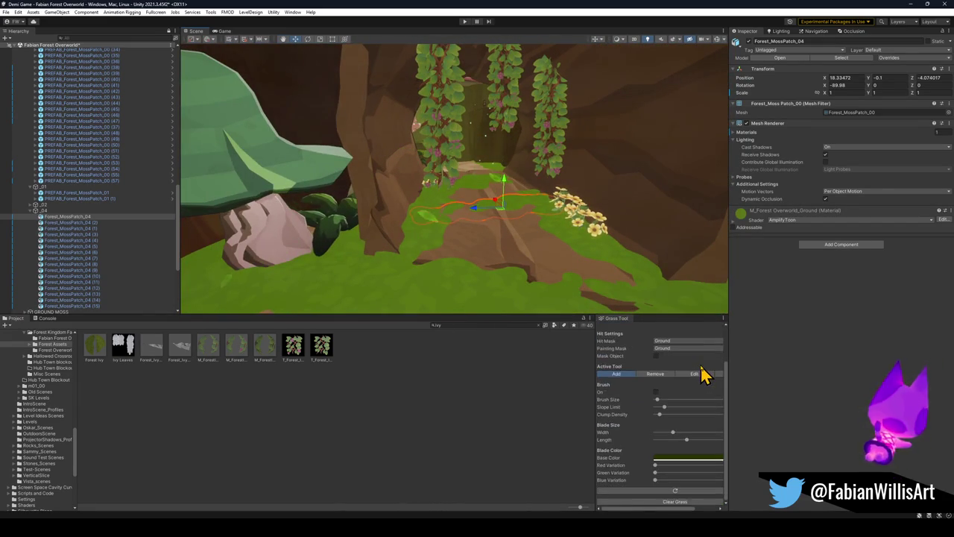
scroll(701, 373, up, 2)
mouse_move(564, 246)
mouse_down()
mouse_move(319, 215)
mouse_move(335, 247)
mouse_move(354, 255)
mouse_up()
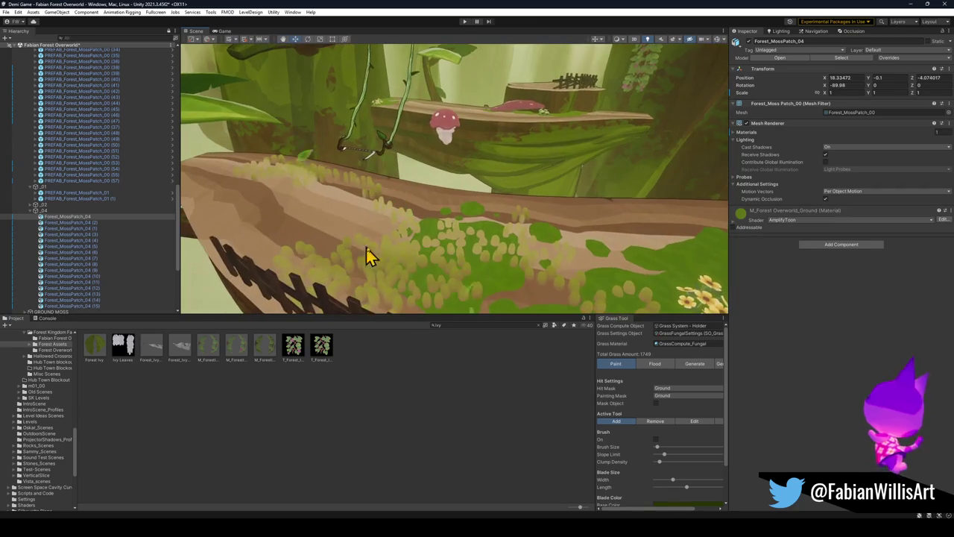
click(366, 237)
mouse_move(510, 188)
mouse_down()
mouse_move(501, 204)
mouse_move(813, 403)
mouse_up()
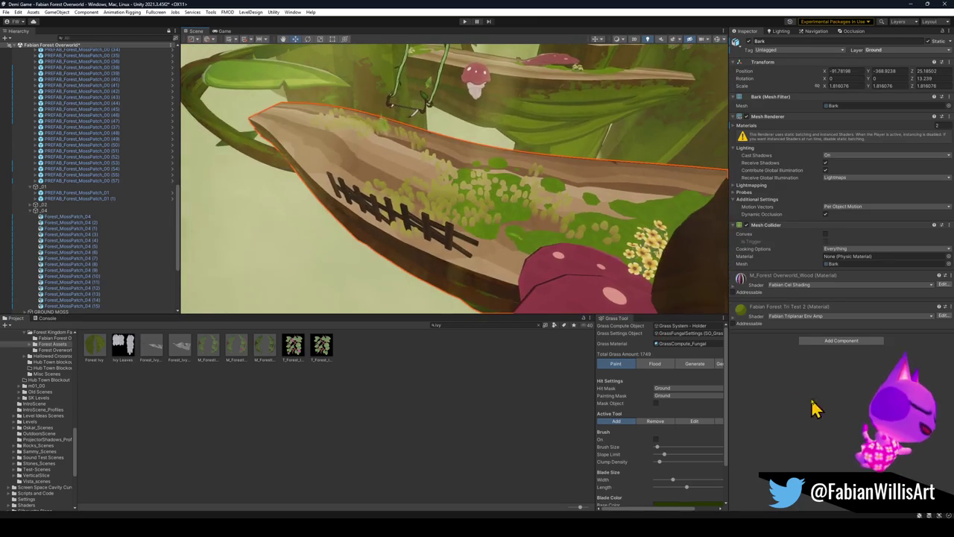
Switch the grass brush to Remove, erase the grass on the Bark log, then turn the brush off
click(655, 422)
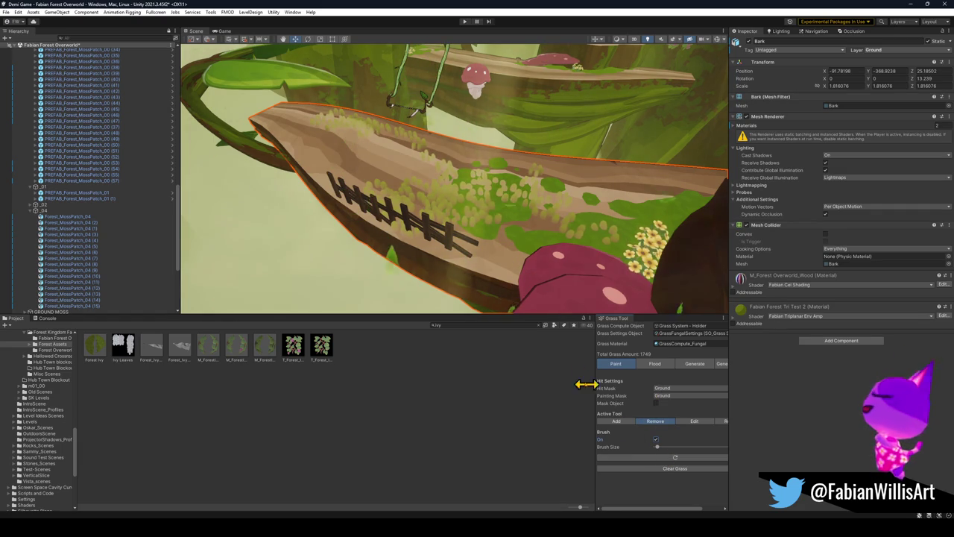
mouse_move(481, 240)
mouse_down()
mouse_move(420, 213)
mouse_move(404, 185)
mouse_move(454, 219)
mouse_move(452, 150)
mouse_up()
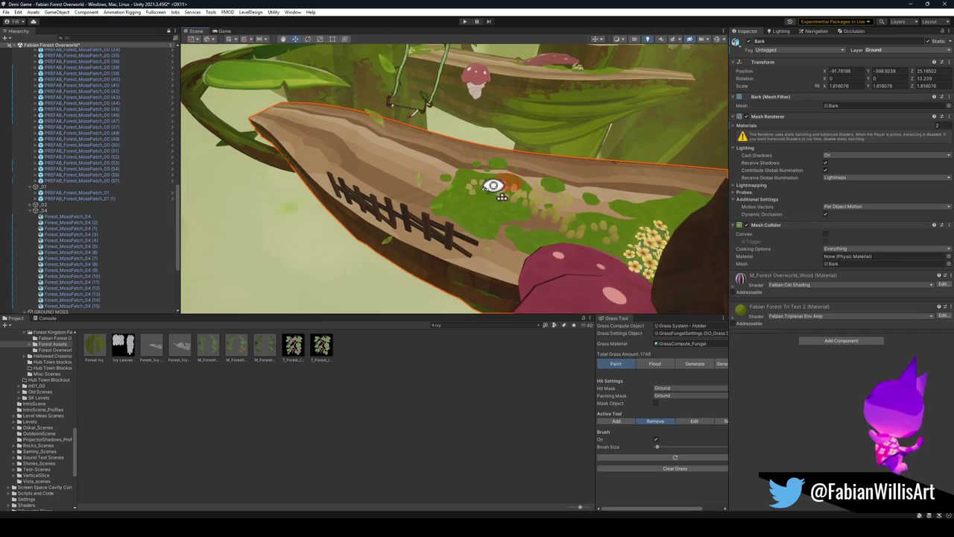
mouse_move(602, 216)
mouse_down()
mouse_move(660, 245)
mouse_move(713, 219)
mouse_move(539, 187)
mouse_up()
click(476, 446)
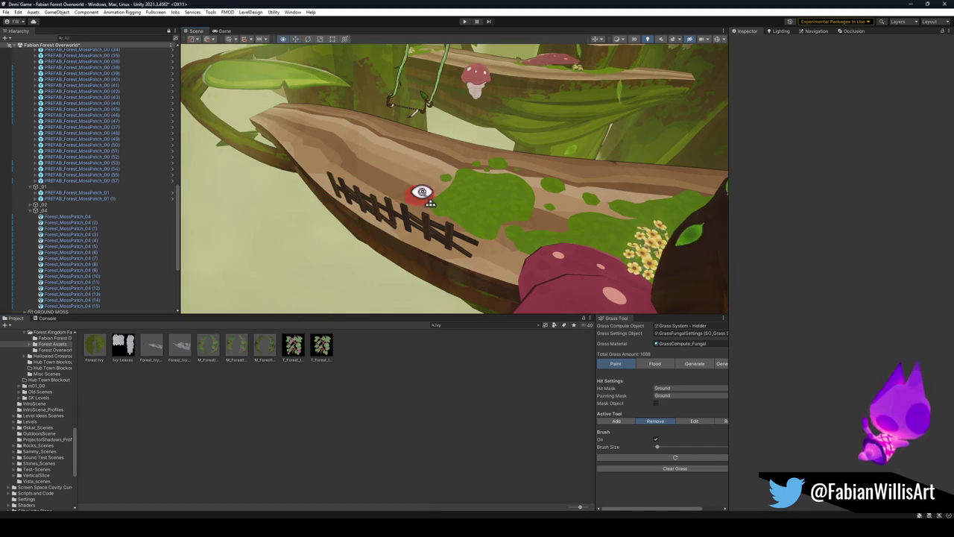
click(646, 422)
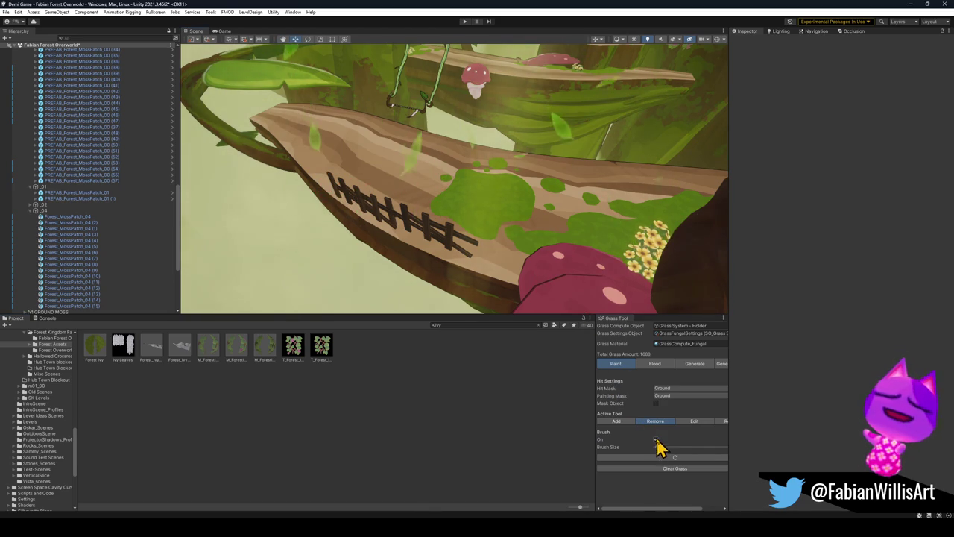
Fly the view toward the stump and select a moss patch there
scroll(416, 249, down, 5)
mouse_move(405, 162)
mouse_down()
mouse_move(437, 145)
mouse_move(435, 159)
mouse_move(696, 132)
mouse_move(575, 185)
mouse_move(550, 178)
mouse_move(564, 160)
mouse_move(581, 166)
mouse_move(561, 179)
mouse_move(432, 176)
mouse_move(439, 194)
mouse_move(497, 207)
mouse_move(550, 194)
mouse_move(581, 176)
mouse_move(573, 166)
mouse_move(507, 228)
mouse_move(362, 196)
mouse_move(445, 179)
mouse_move(413, 191)
mouse_move(398, 215)
mouse_move(522, 206)
mouse_move(358, 206)
mouse_move(390, 222)
mouse_up()
click(506, 225)
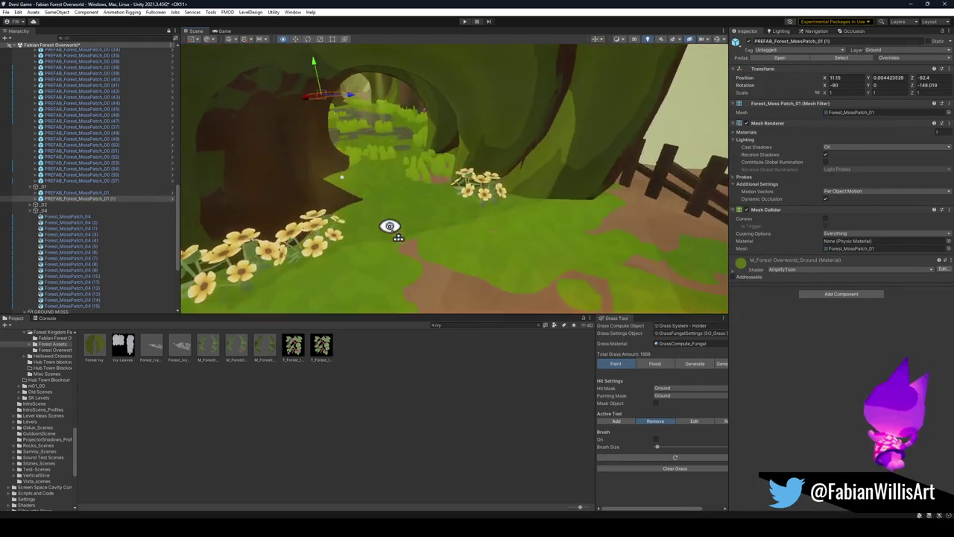
Select every moss patch from PREFAB_Forest_MossPatch_00 through PREFAB_Forest_MossPatch_00 (57) in the Hierarchy
click(475, 246)
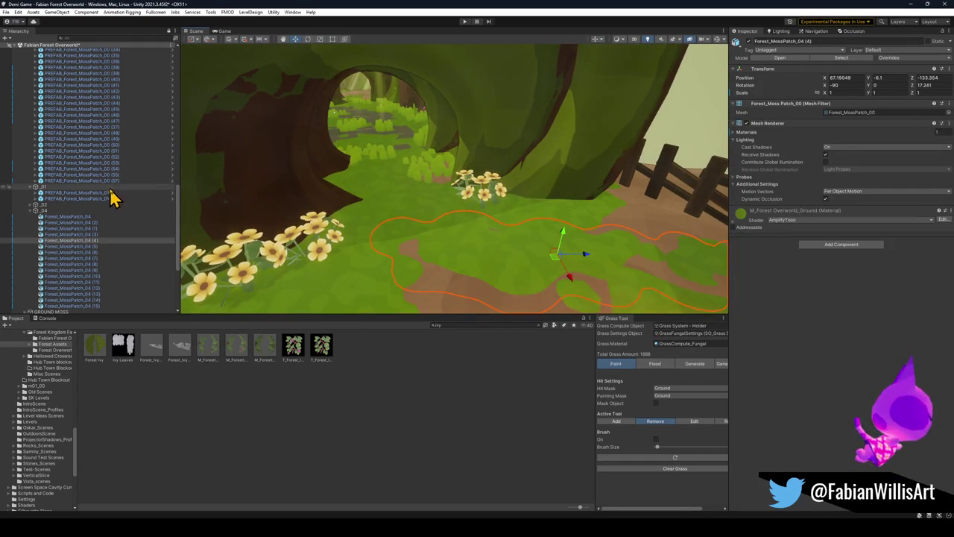
click(469, 208)
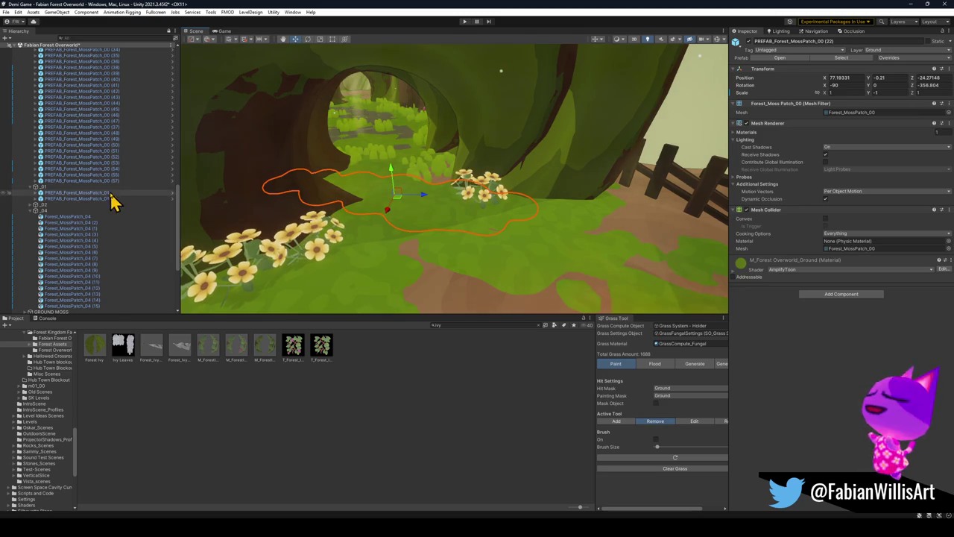
scroll(112, 164, up, 5)
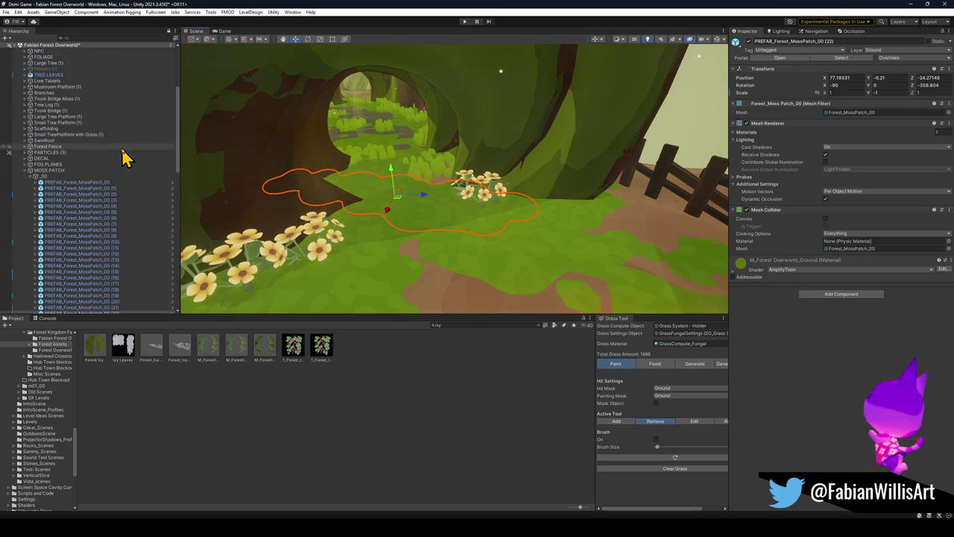
click(93, 182)
scroll(120, 224, down, 5)
scroll(120, 220, down, 7)
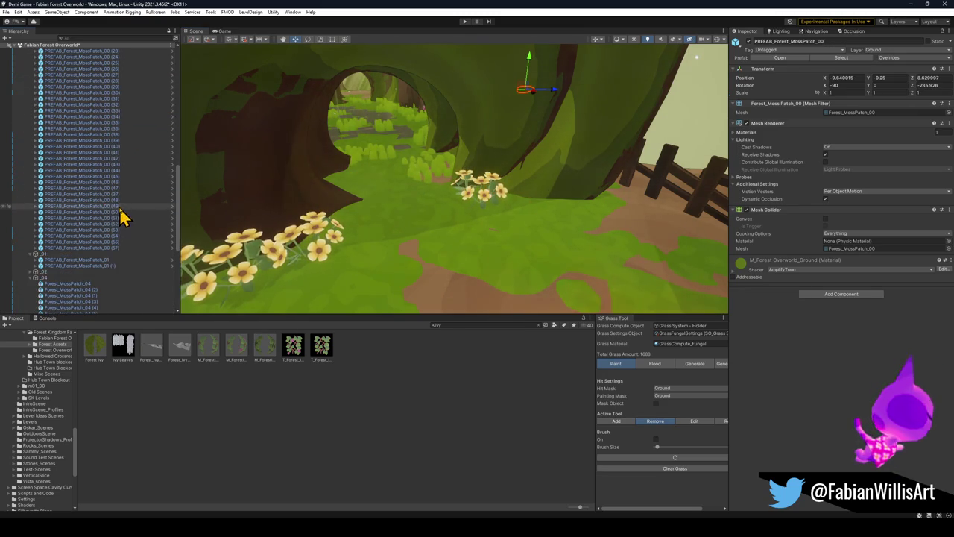
shift+click(107, 248)
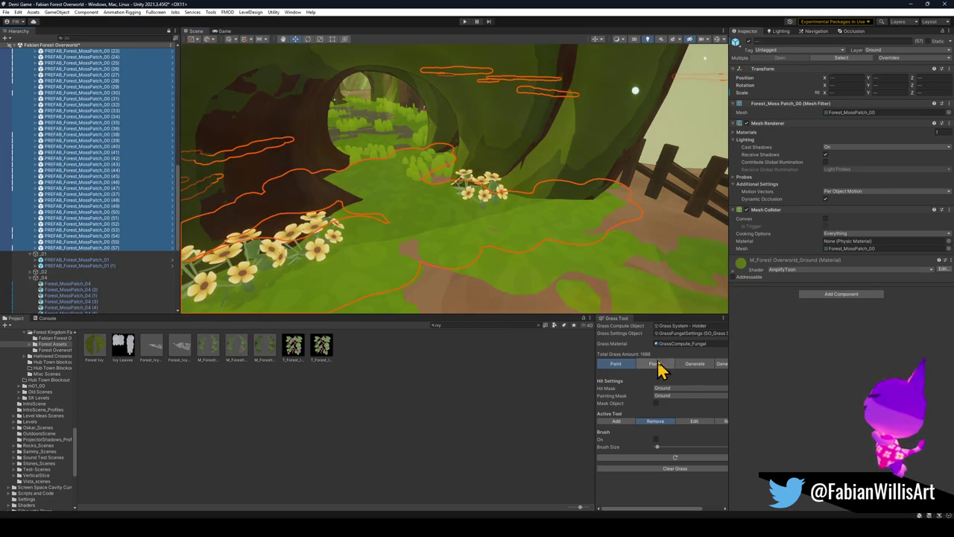
click(692, 365)
Select PREFAB_Forest_MossPatch_01, then expand GRASS to show TerrainRenderer, Grass System - Holder and VertexPaintBrushes
mouse_move(521, 224)
mouse_down()
mouse_move(511, 214)
mouse_move(512, 222)
mouse_up()
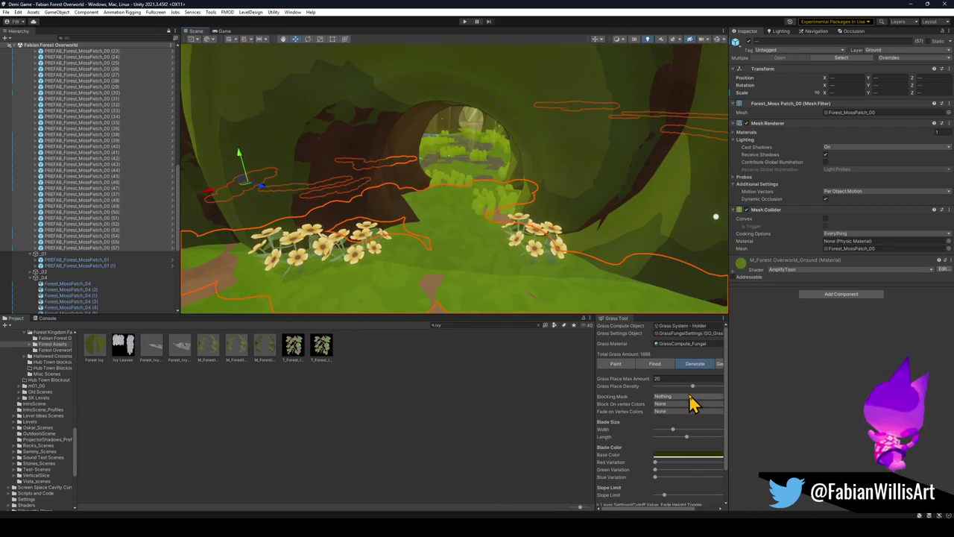
scroll(634, 447, down, 2)
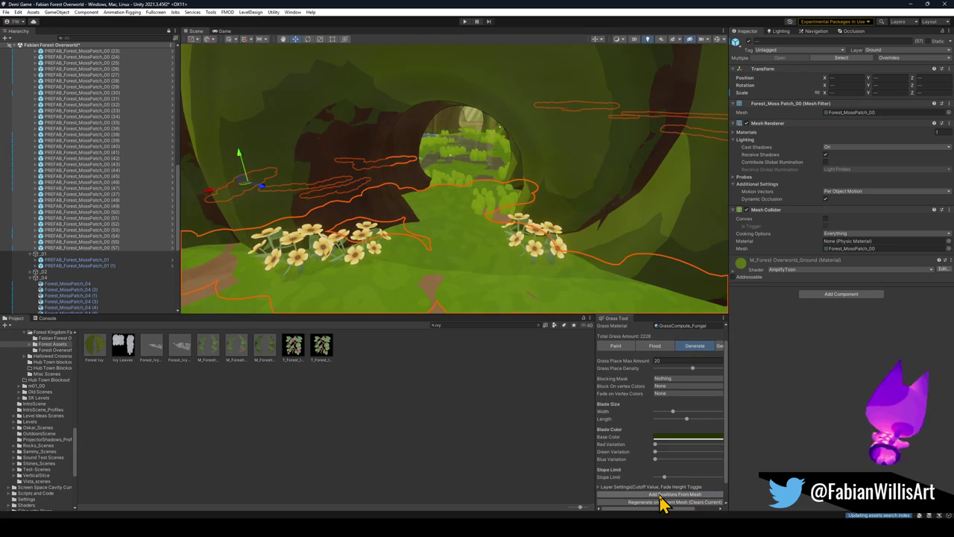
scroll(86, 276, down, 6)
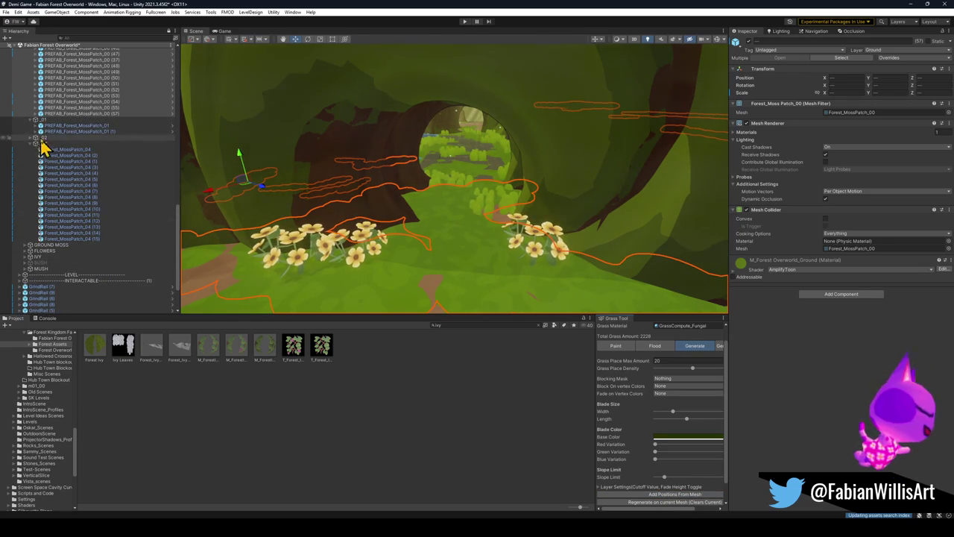
click(86, 126)
scroll(119, 143, up, 15)
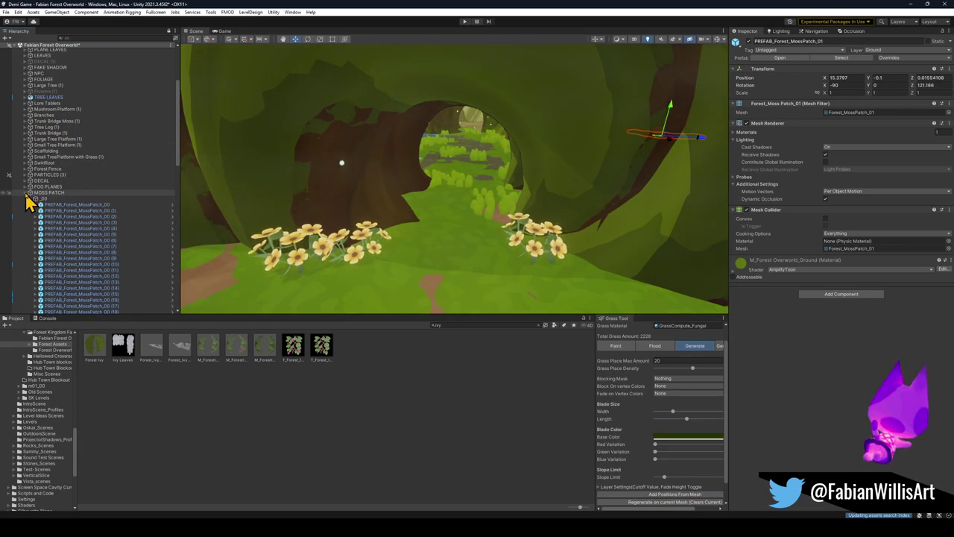
scroll(105, 241, down, 20)
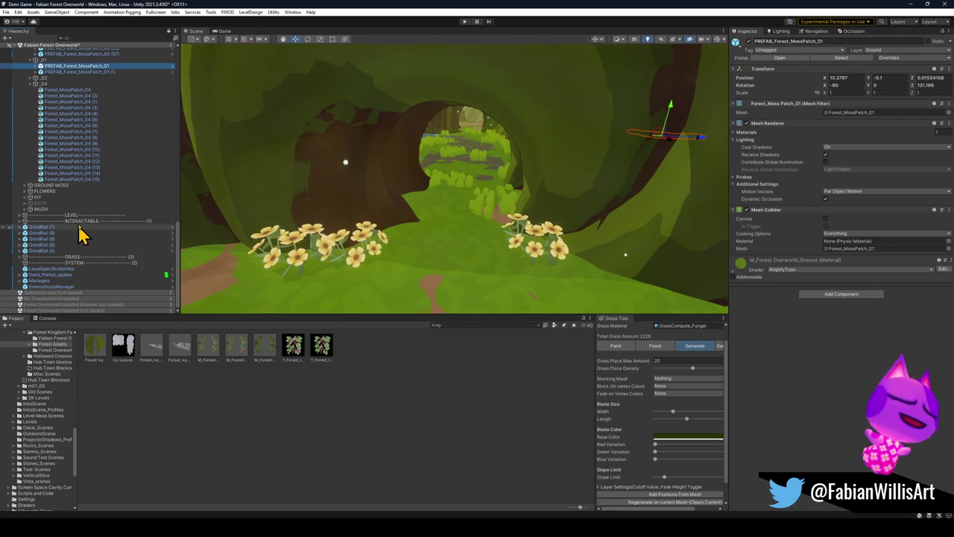
click(19, 257)
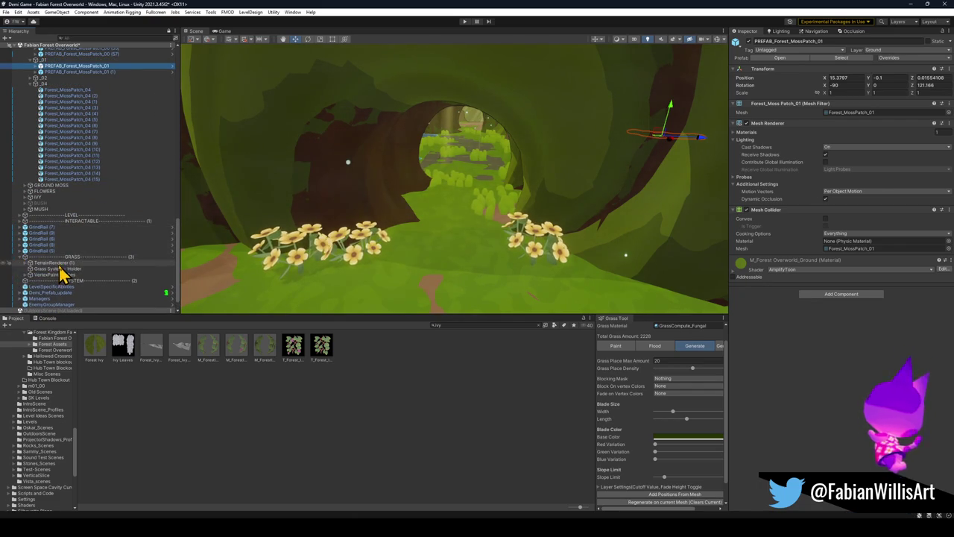
Bake the TerrainRenderer's Render Terrain Map texture at 4096 resolution
click(59, 263)
right_click(796, 98)
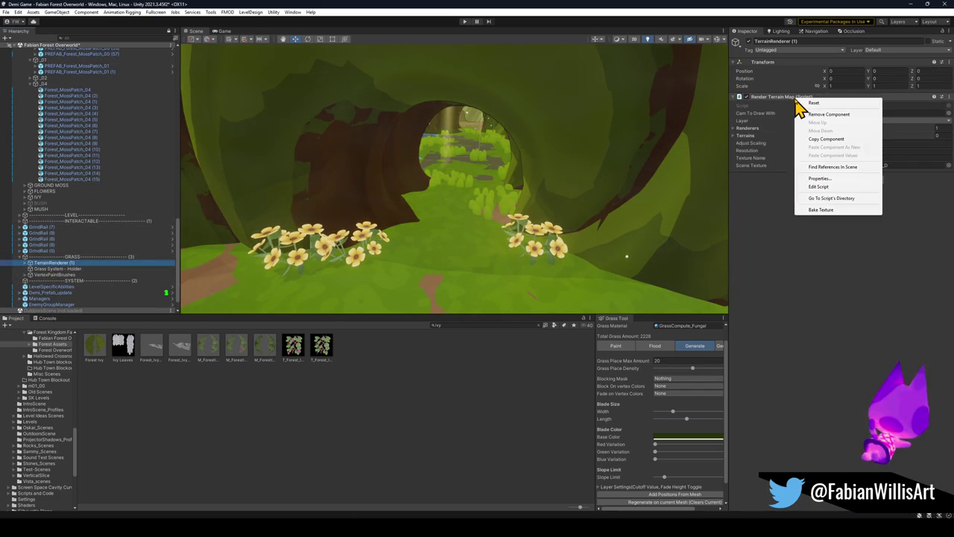
click(820, 209)
Turn the view toward the tunnel and select a moss patch there
drag(721, 197, 512, 186)
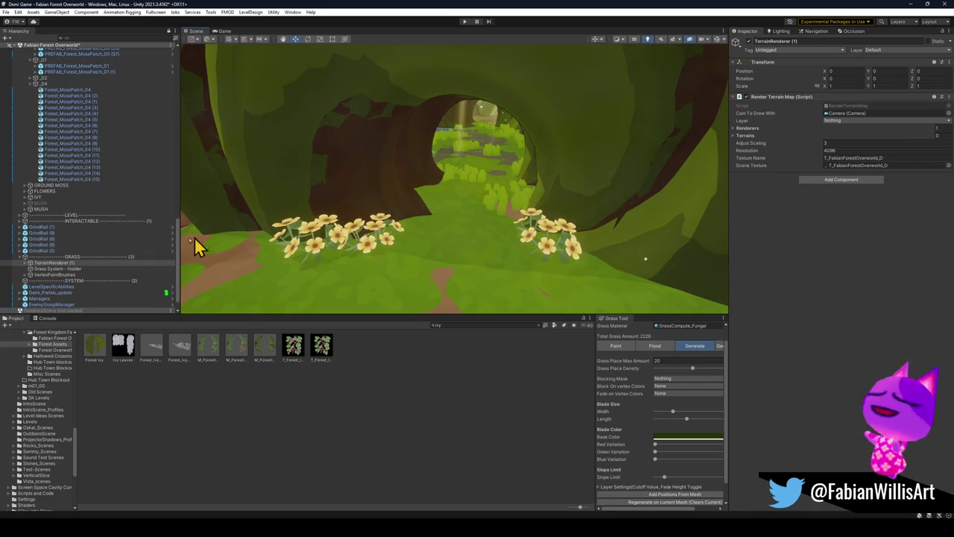
scroll(93, 160, up, 10)
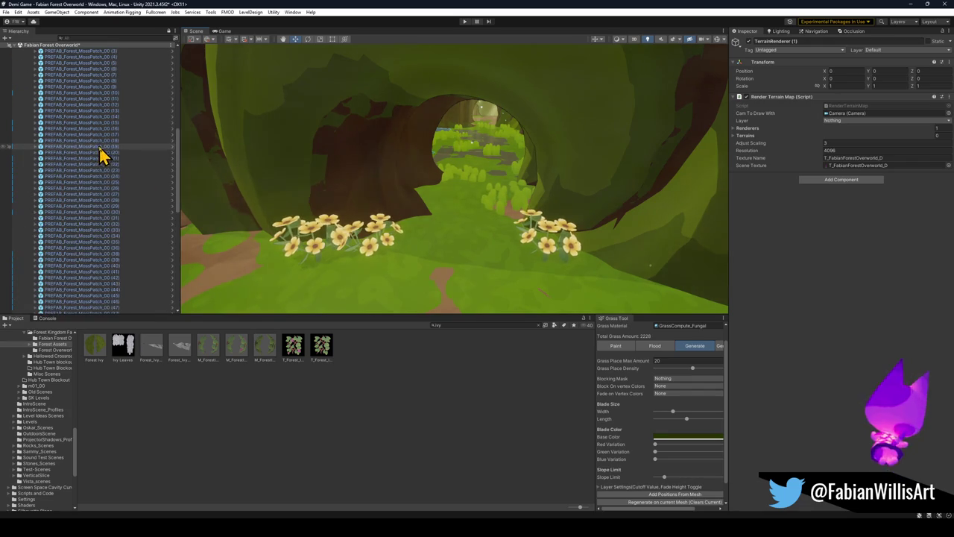
click(519, 260)
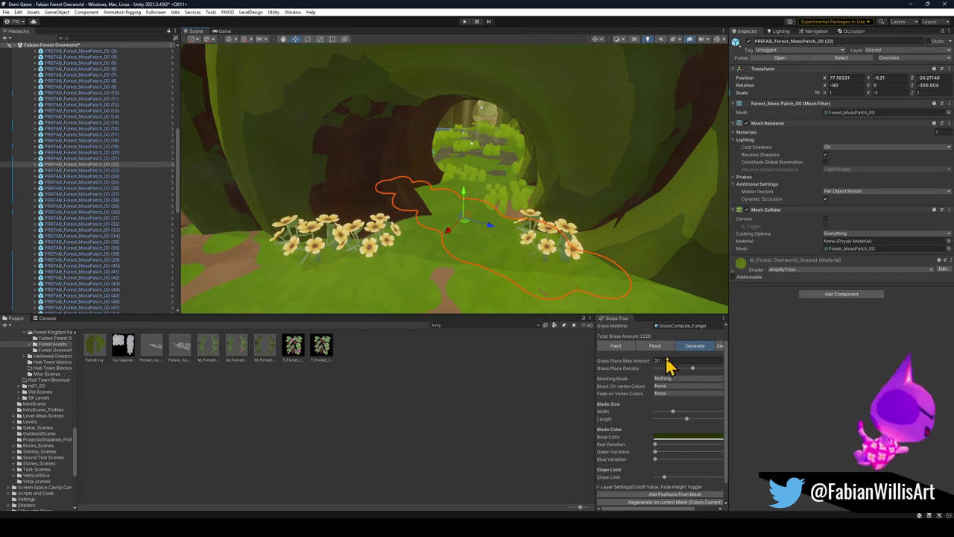
Regenerate grass on the current mesh (2222 total) and reselect PREFAB_Forest_MossPatch_00 (22)
click(657, 502)
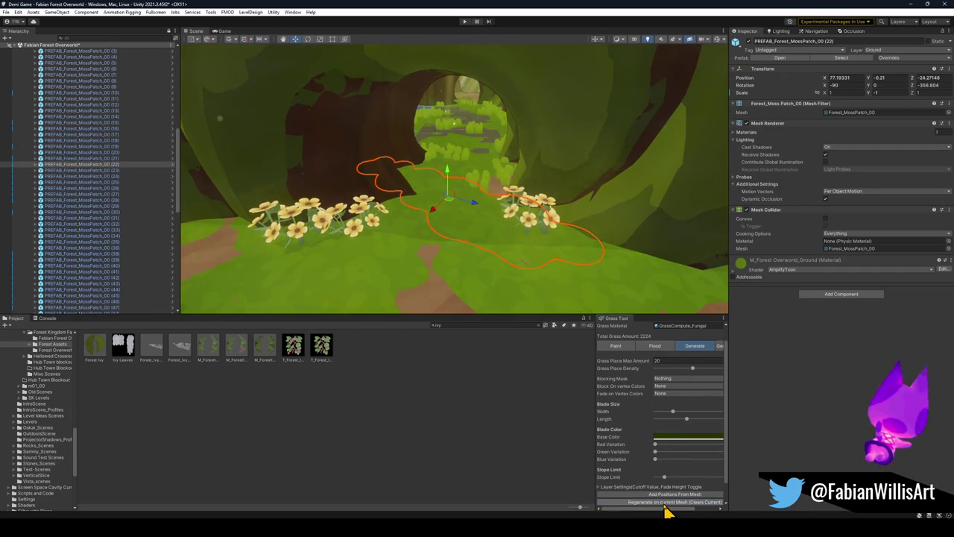
mouse_move(470, 216)
mouse_down()
mouse_move(473, 144)
mouse_move(486, 207)
mouse_up()
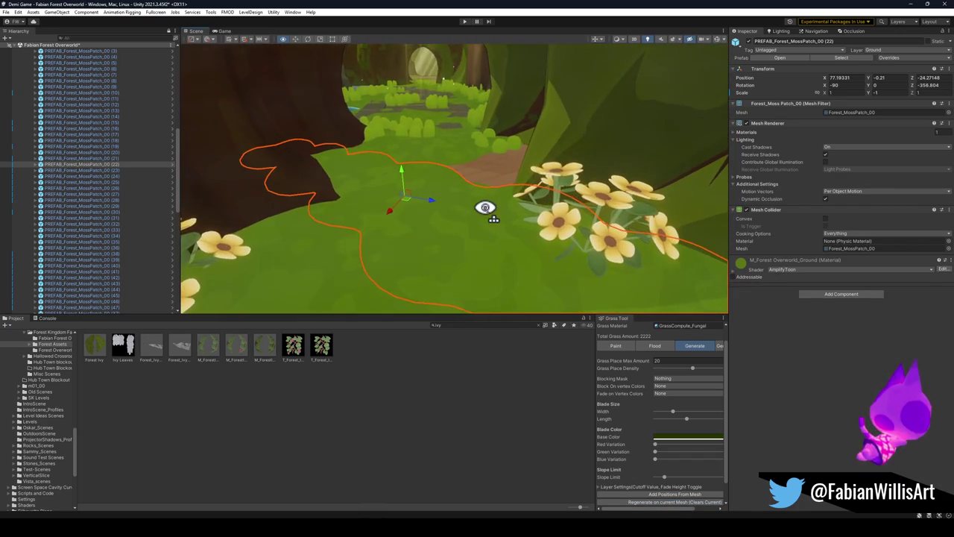
click(33, 163)
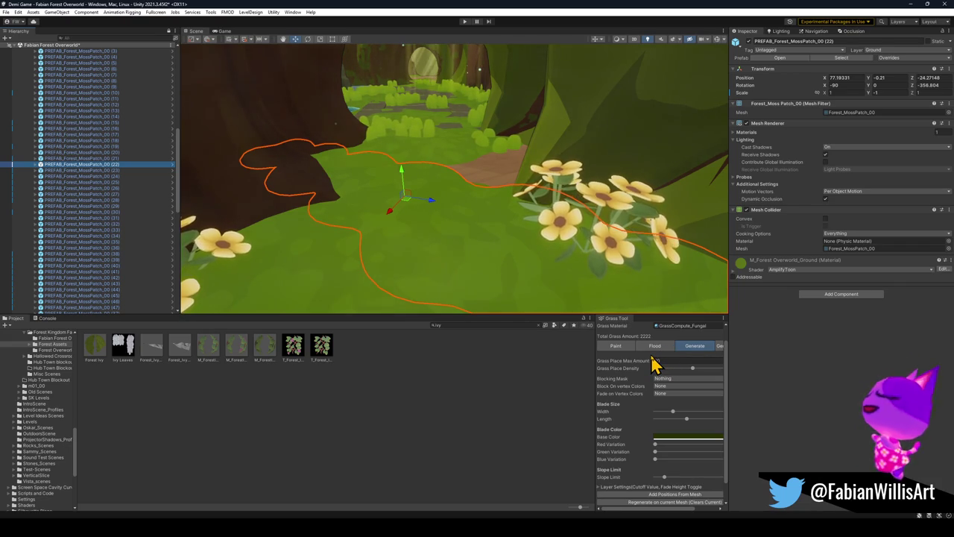
Put the Grass Tool in Paint mode with the Add tool active
scroll(653, 504, down, 1)
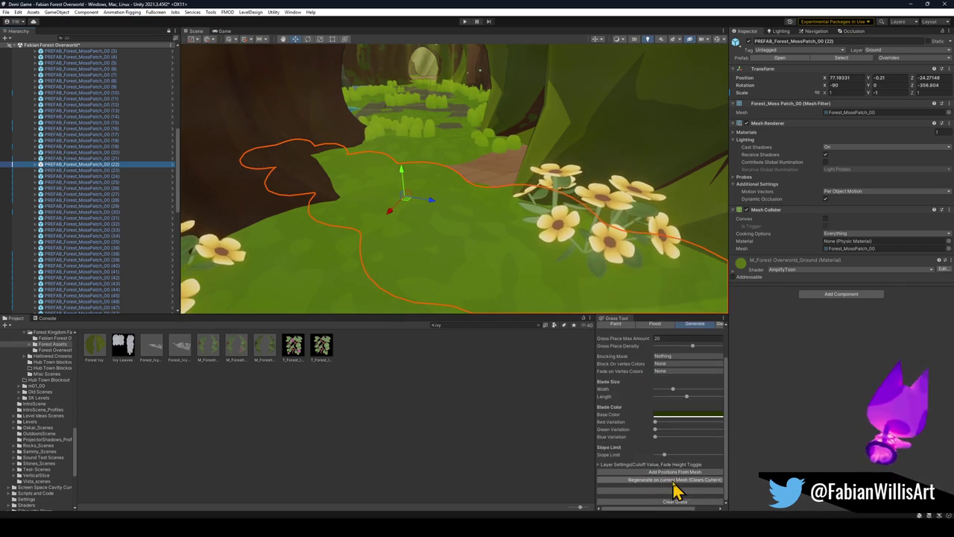
scroll(641, 369, up, 2)
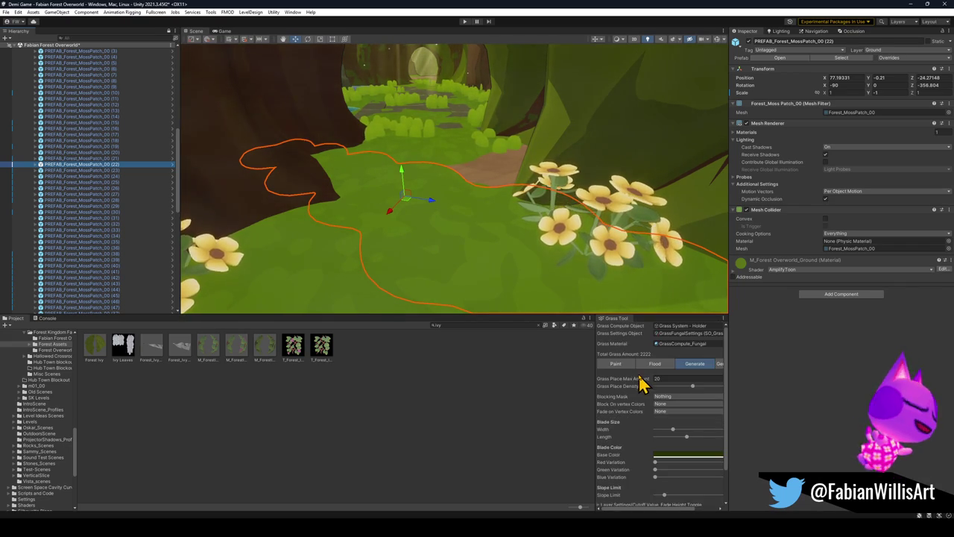
click(629, 366)
click(616, 421)
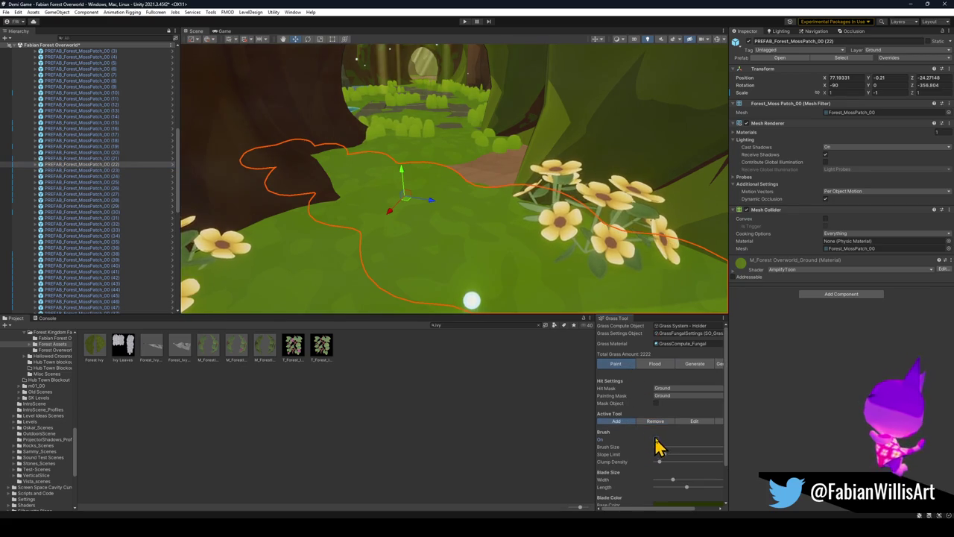
Paint grass clumps by the tunnel, then regenerate grass on the current mesh
drag(447, 251, 393, 187)
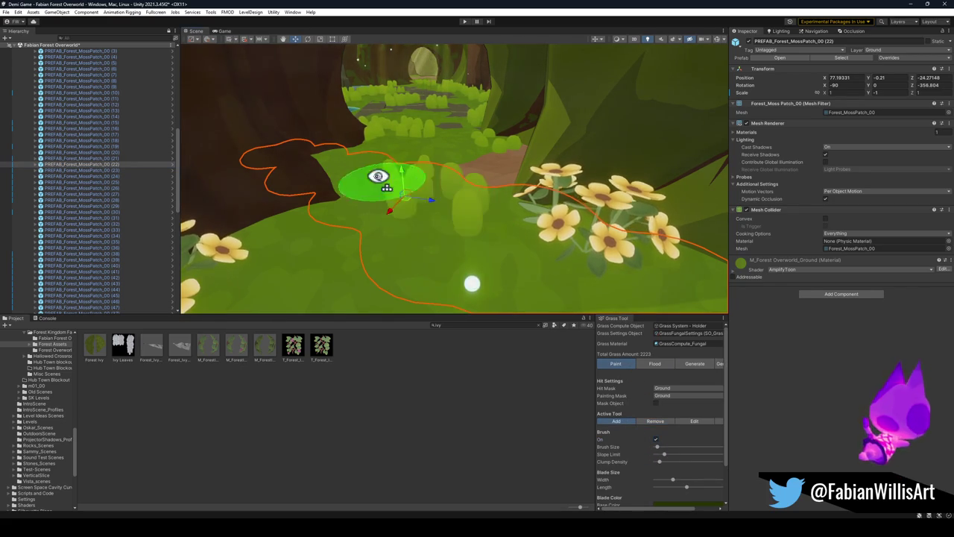
click(695, 363)
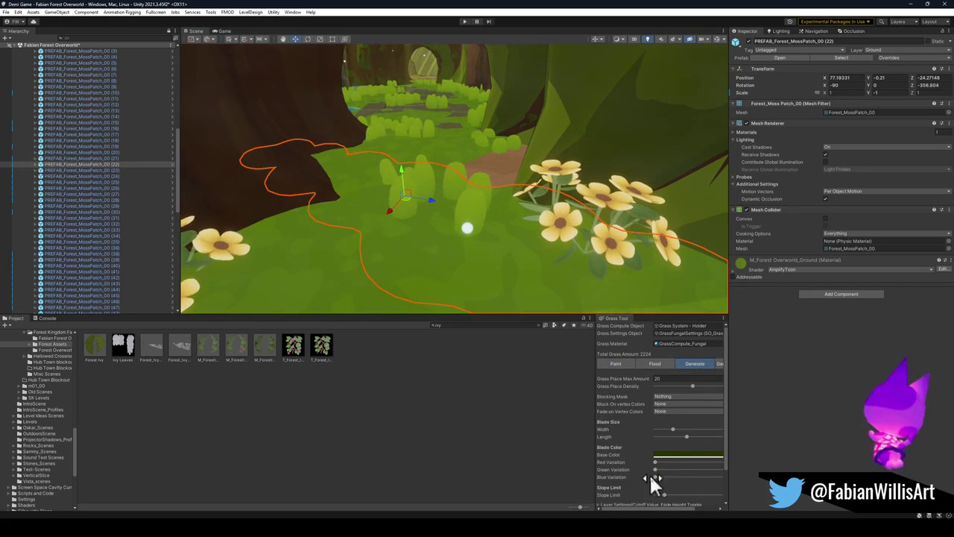
scroll(643, 470, down, 3)
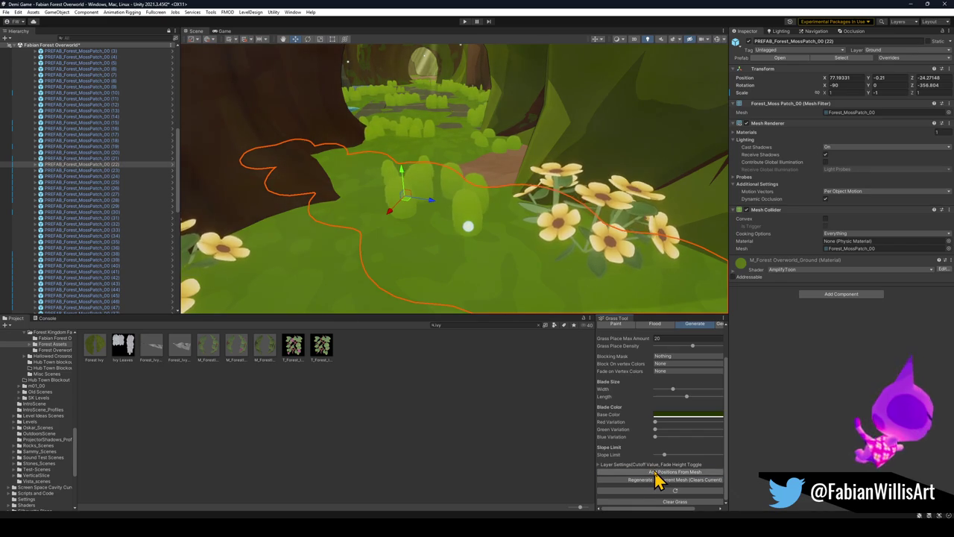
click(656, 479)
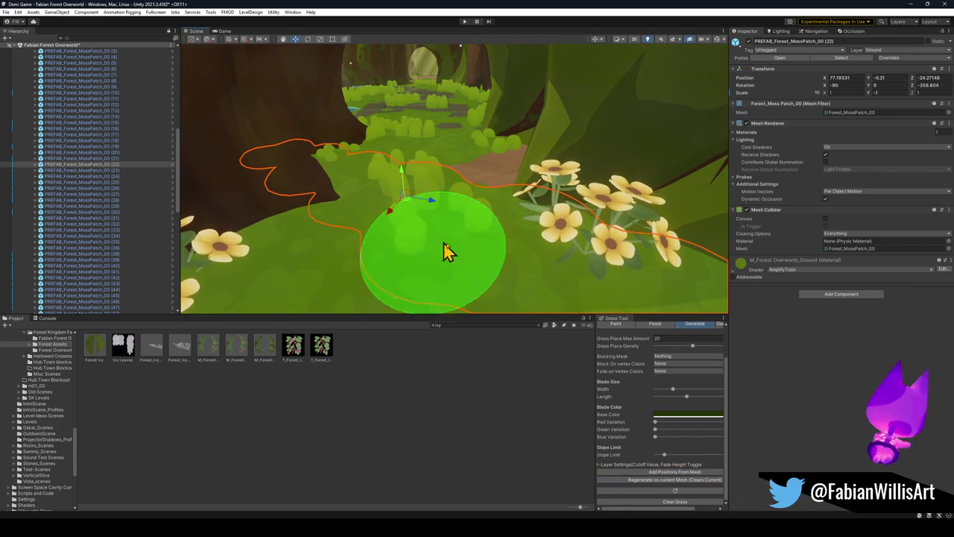
Paint more grass near the moss patch, back in Paint mode, and select Forest_MossPatch_04 (6)
mouse_move(522, 253)
mouse_down()
mouse_move(514, 243)
mouse_move(475, 248)
mouse_up()
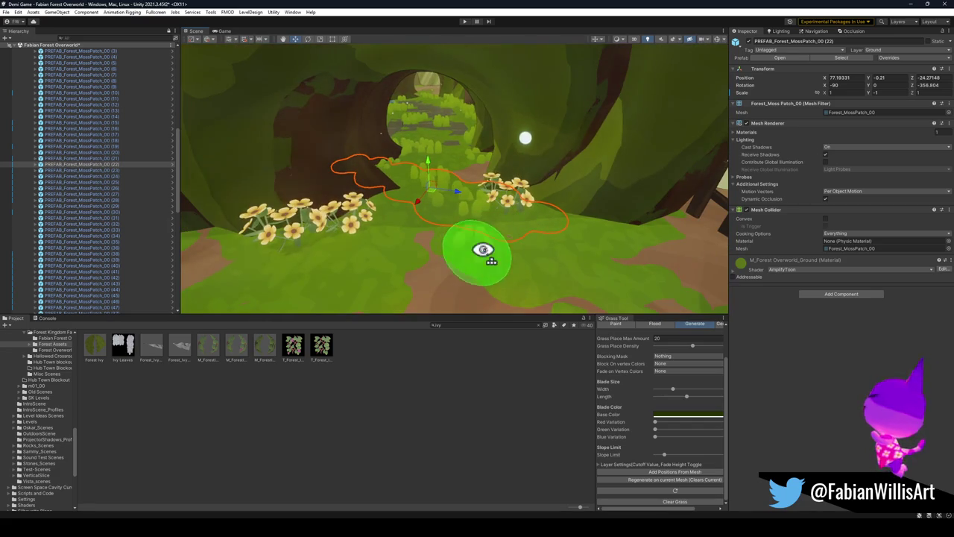
drag(598, 271, 606, 217)
mouse_move(496, 267)
mouse_down()
mouse_move(308, 277)
mouse_move(334, 286)
mouse_up()
key(f)
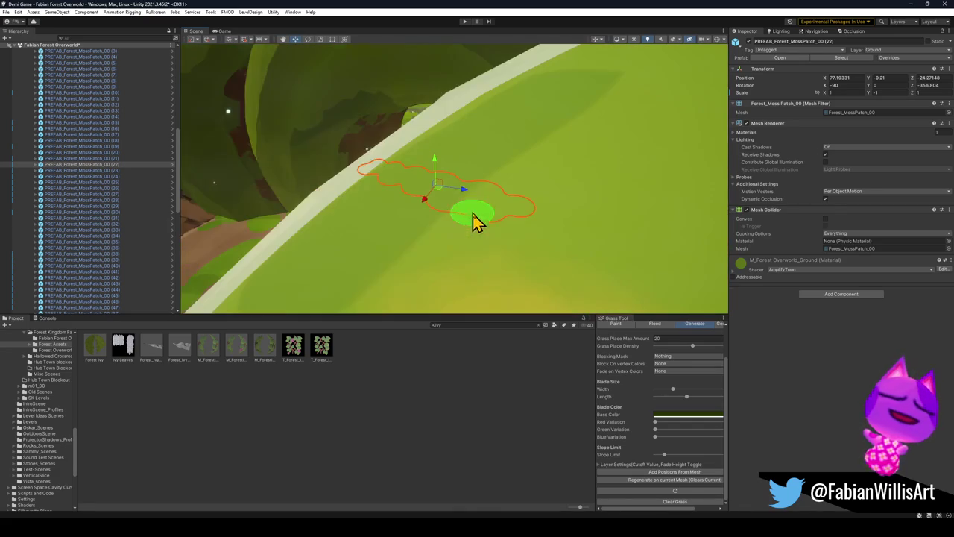
scroll(401, 223, down, 5)
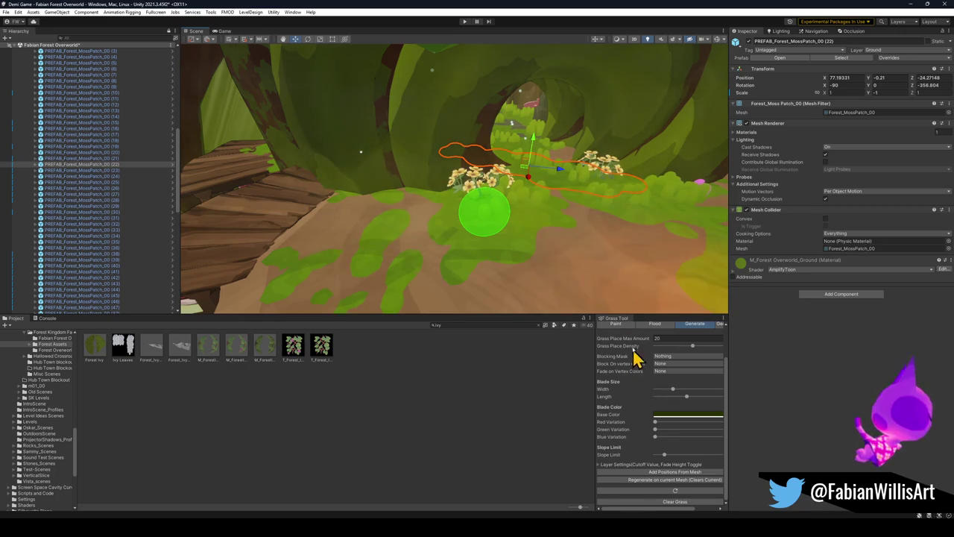
click(617, 325)
mouse_move(517, 213)
mouse_down()
mouse_move(532, 228)
mouse_move(469, 240)
mouse_move(502, 228)
mouse_move(489, 219)
mouse_move(503, 247)
mouse_move(431, 241)
mouse_move(447, 251)
mouse_move(457, 241)
mouse_move(454, 262)
mouse_move(450, 220)
mouse_move(434, 234)
mouse_up()
click(453, 261)
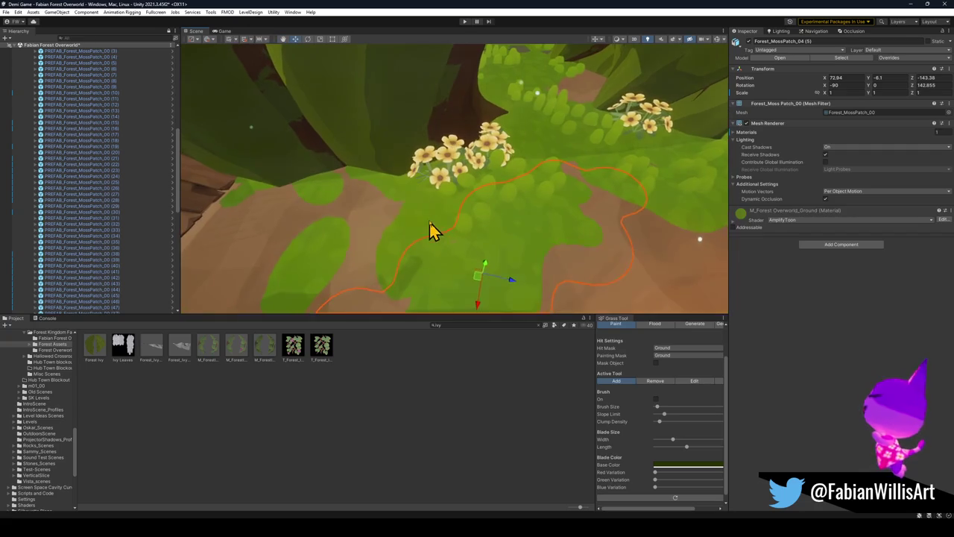
Add grass positions from the moss patch mesh to fill the tunnel floor
click(685, 326)
click(691, 474)
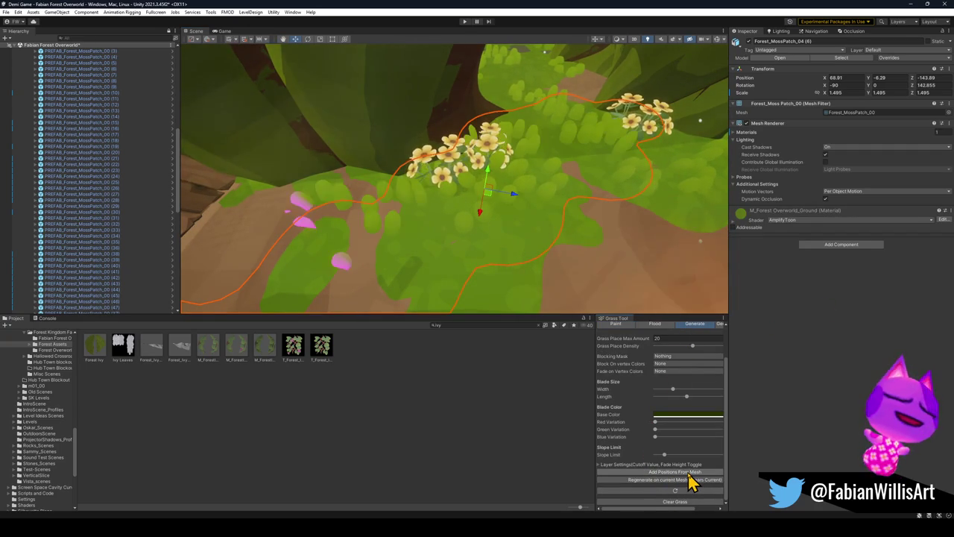
mouse_move(569, 261)
mouse_down()
mouse_move(564, 198)
mouse_move(499, 202)
mouse_up()
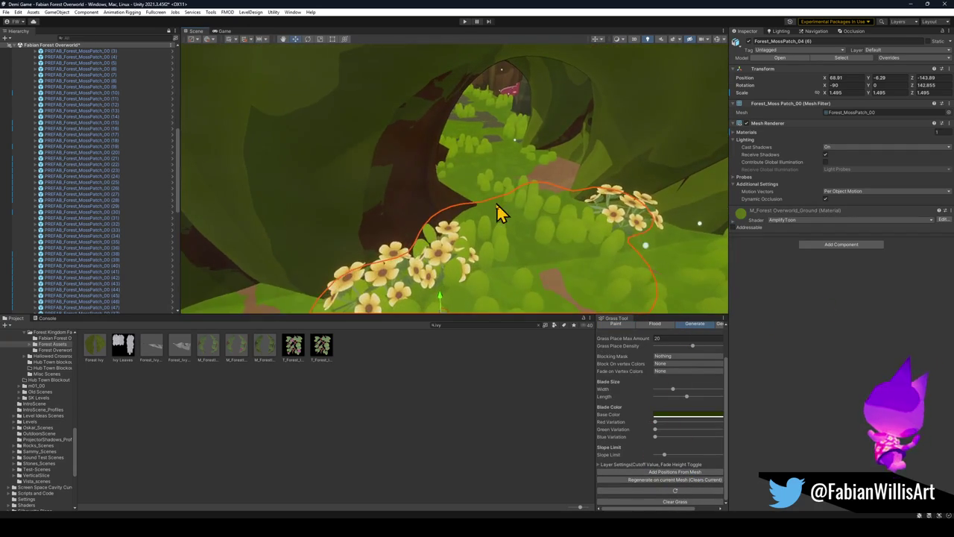
Select PREFAB_Forest_MossPatch_00 (22), then the moss patch on the ledge beyond the arch
click(492, 211)
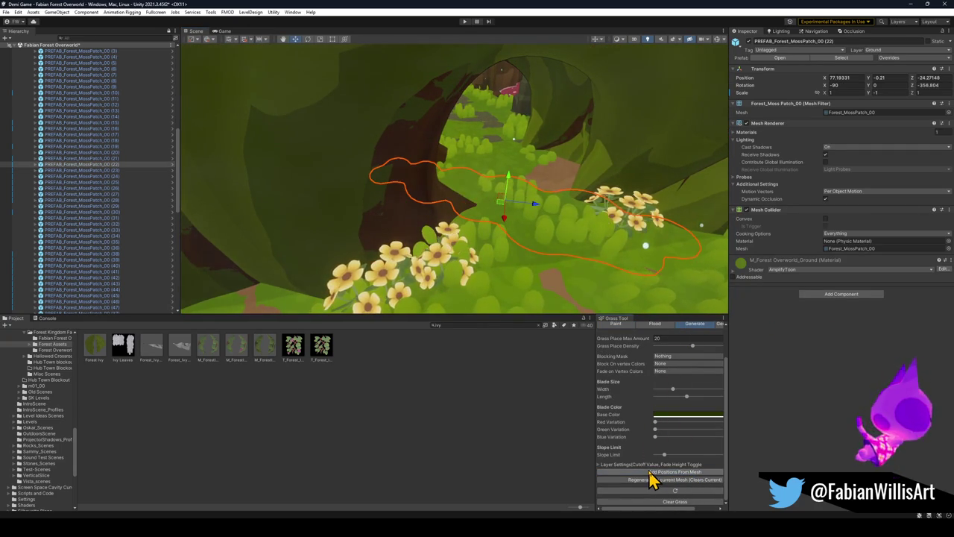
mouse_move(565, 244)
mouse_down()
mouse_move(549, 211)
mouse_move(535, 207)
mouse_move(517, 221)
mouse_move(525, 242)
mouse_move(515, 217)
mouse_move(509, 238)
mouse_move(500, 232)
mouse_move(503, 269)
mouse_move(579, 224)
mouse_move(504, 212)
mouse_move(541, 206)
mouse_move(529, 194)
mouse_move(504, 228)
mouse_up()
click(488, 186)
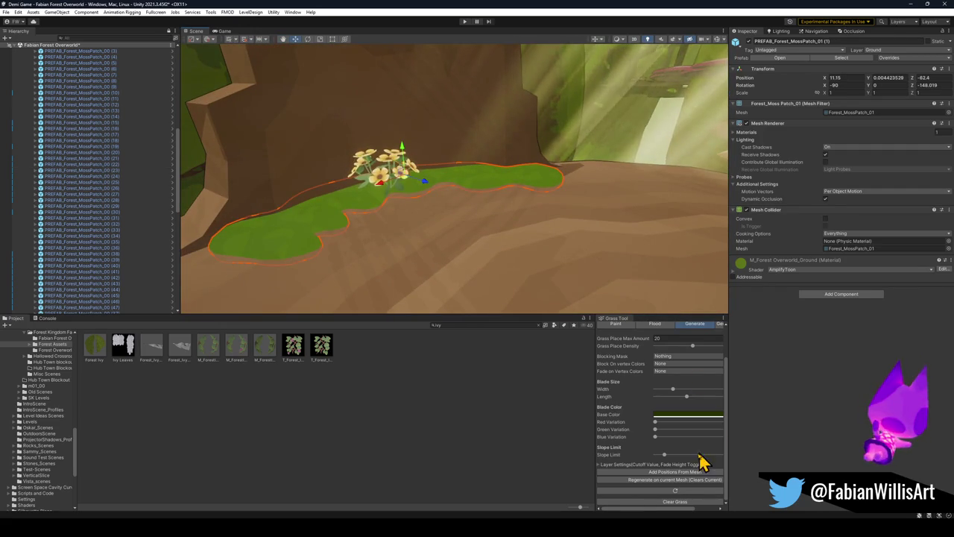
Orbit around the ledge moss patch PREFAB_Forest_MossPatch_01 (1) and enable the Grass Tool's paint brush
drag(537, 224, 553, 261)
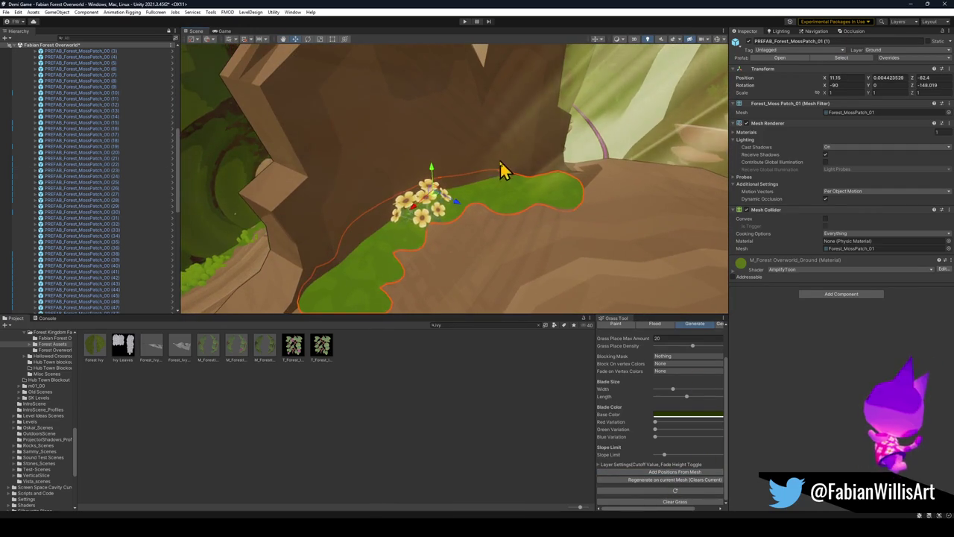
drag(504, 167, 522, 198)
click(620, 324)
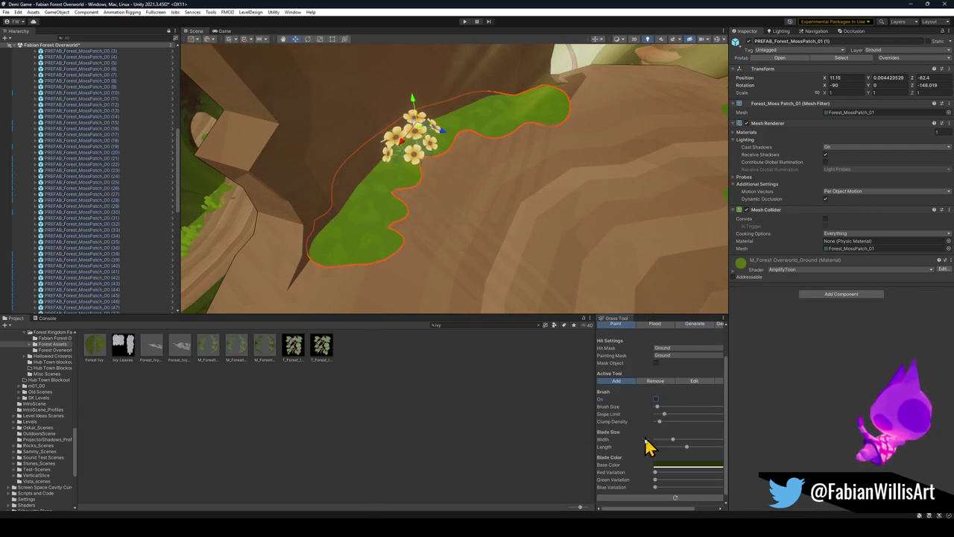